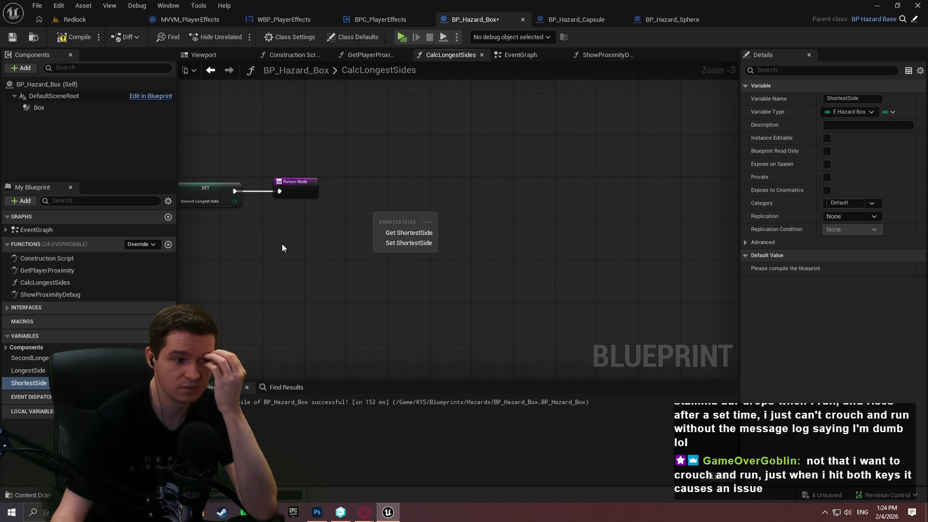
# - Drop a SET Shortest Side node into CalcLongestSides and pan to show it beside the Return Node
pyautogui.click(396, 242)
pyautogui.moveTo(224, 255)
pyautogui.mouseDown()
pyautogui.moveTo(662, 224)
pyautogui.moveTo(619, 234)
pyautogui.moveTo(477, 209)
pyautogui.mouseUp()
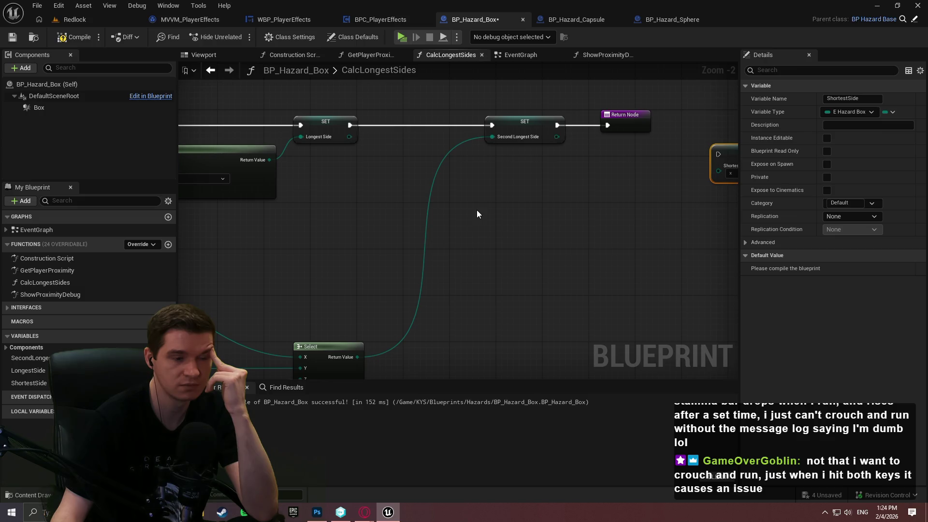
pyautogui.moveTo(476, 209)
pyautogui.mouseDown()
pyautogui.moveTo(341, 226)
pyautogui.moveTo(506, 222)
pyautogui.mouseUp()
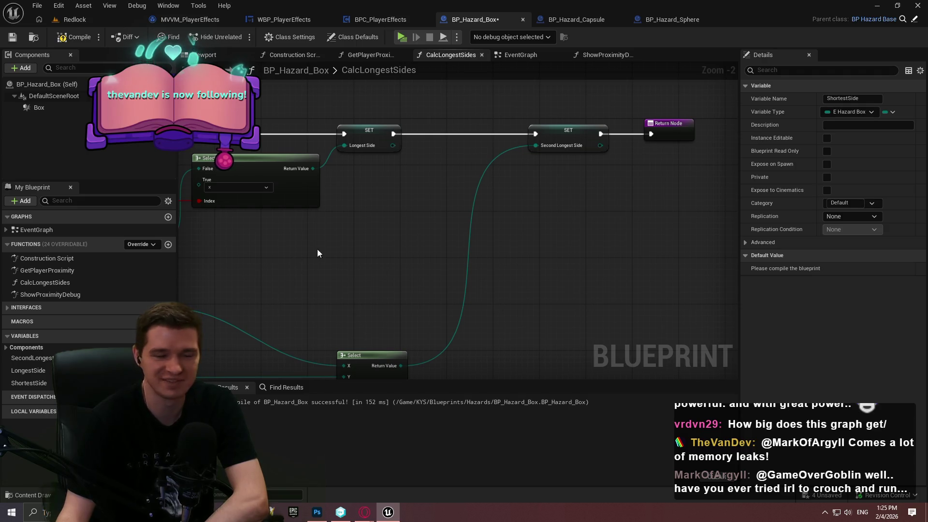
pyautogui.moveTo(578, 263); pyautogui.dragTo(453, 255)
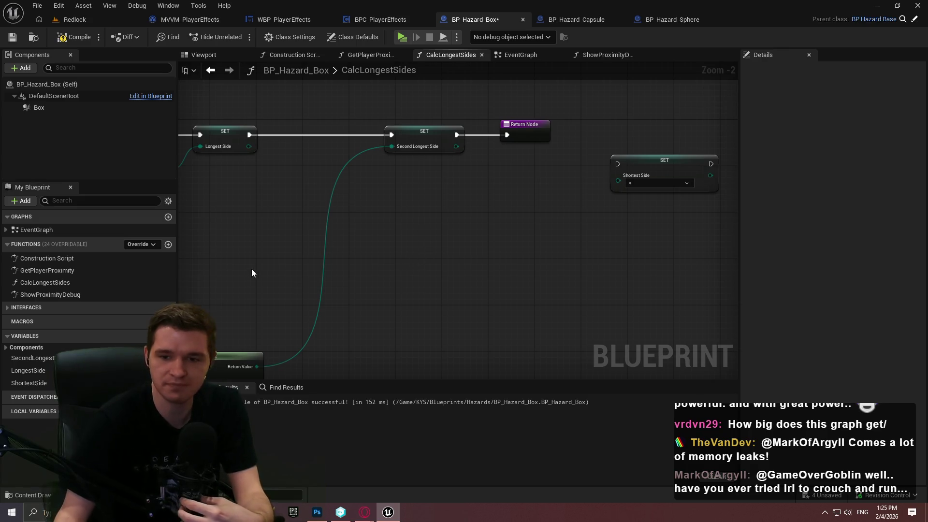
pyautogui.scroll(-10, 456, 236)
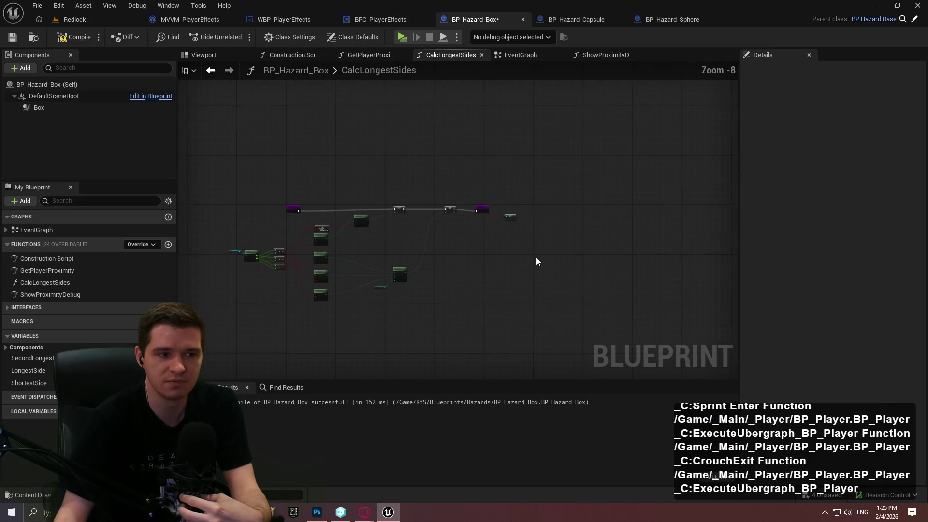
# - Zoom out and pan so the entire CalcLongestSides node network is visible at once
pyautogui.moveTo(588, 274)
pyautogui.mouseDown()
pyautogui.moveTo(846, 386)
pyautogui.moveTo(870, 290)
pyautogui.moveTo(730, 183)
pyautogui.moveTo(569, 232)
pyautogui.mouseUp()
pyautogui.scroll(5, 382, 281)
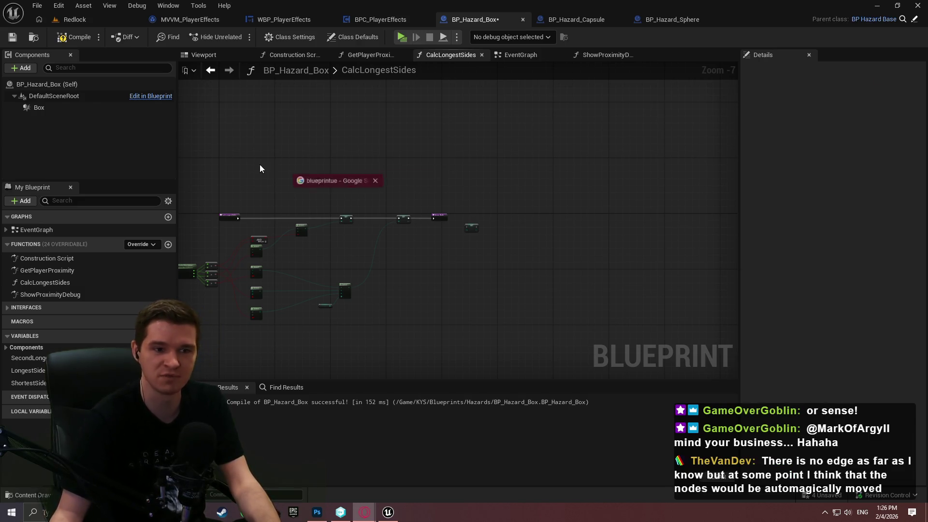
pyautogui.hotkey('alt', 'Tab')
# - Open blueprintue.com from the Google results and scroll its home page
pyautogui.click(280, 161)
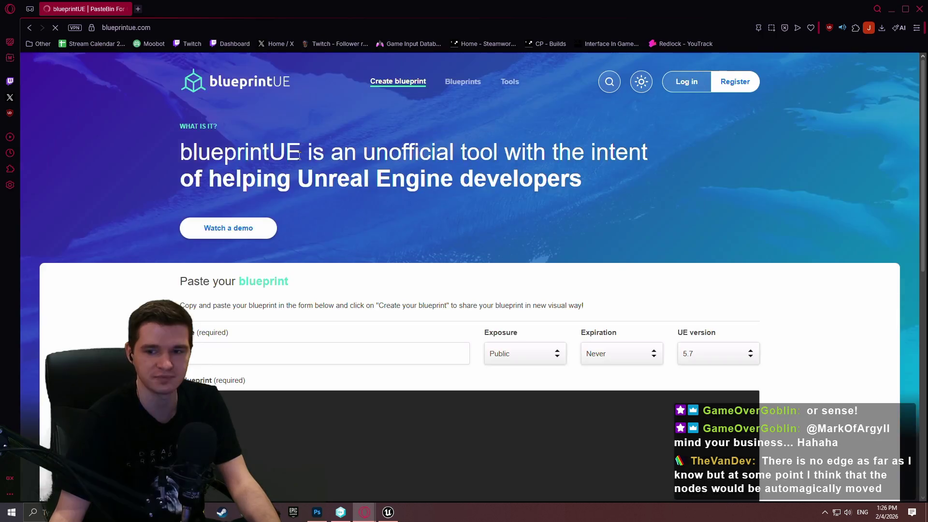
pyautogui.scroll(-5, 375, 336)
pyautogui.scroll(2, 656, 230)
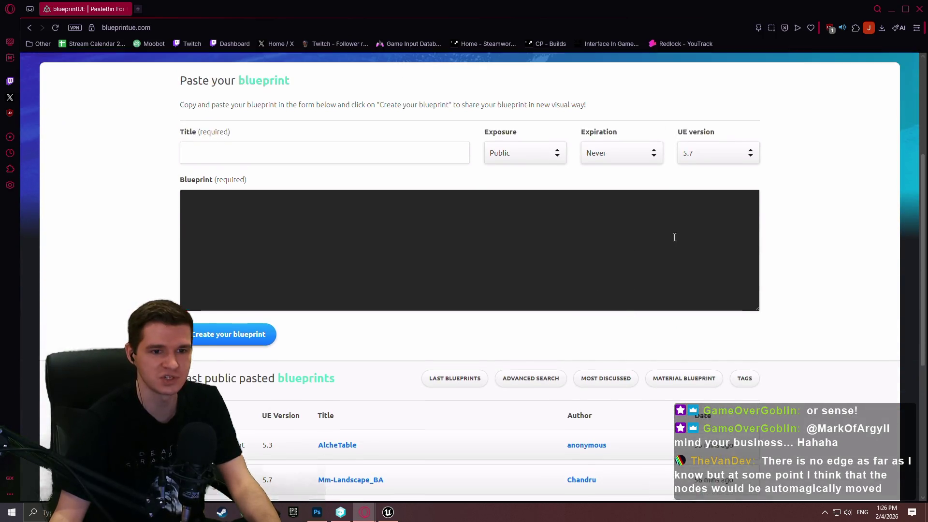
pyautogui.click(321, 238)
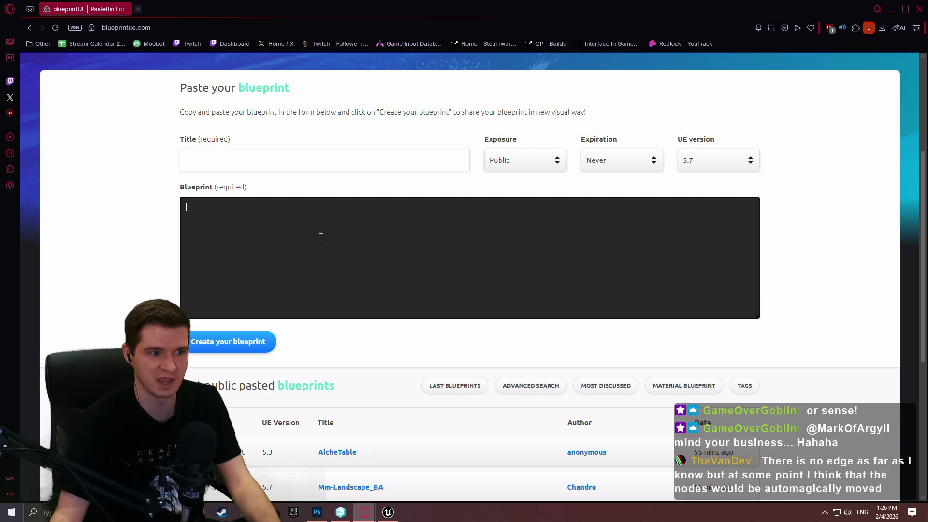
pyautogui.scroll(-5, 352, 265)
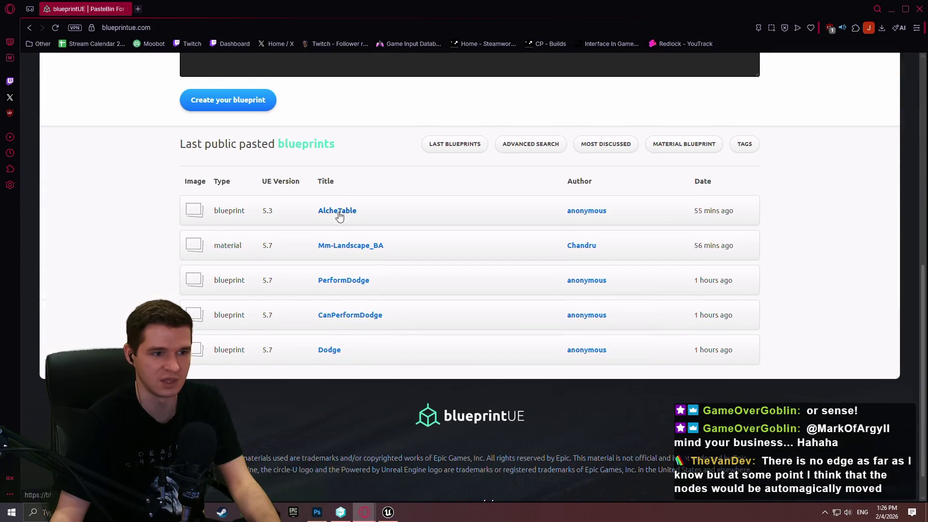
# - Open the AlcheTable paste from Last public pasted blueprints and inspect its graph
pyautogui.click(337, 224)
pyautogui.scroll(-3, 544, 228)
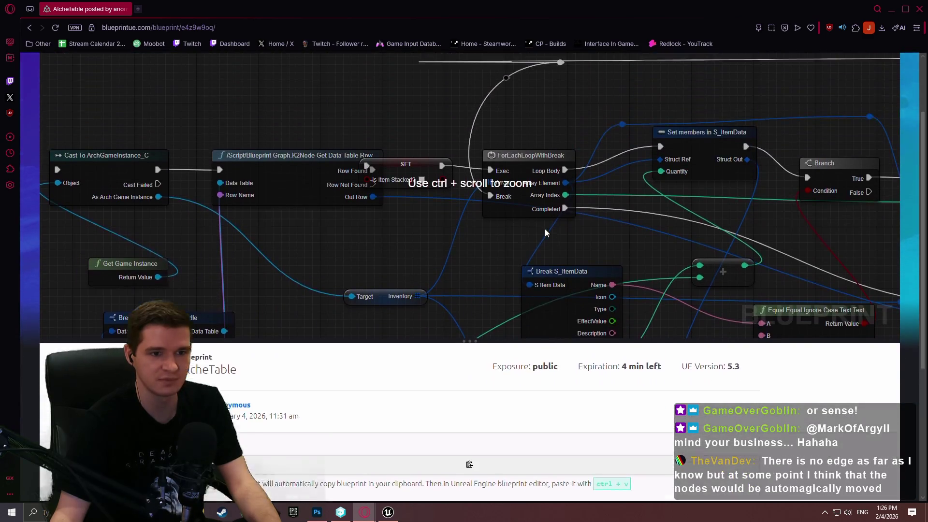
pyautogui.scroll(-9, 623, 265)
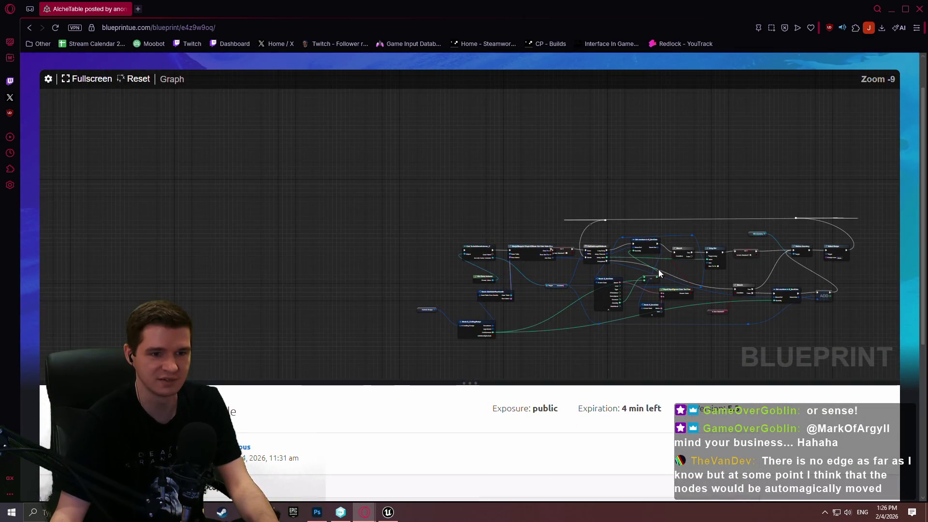
pyautogui.scroll(2, 623, 242)
pyautogui.scroll(3, 605, 304)
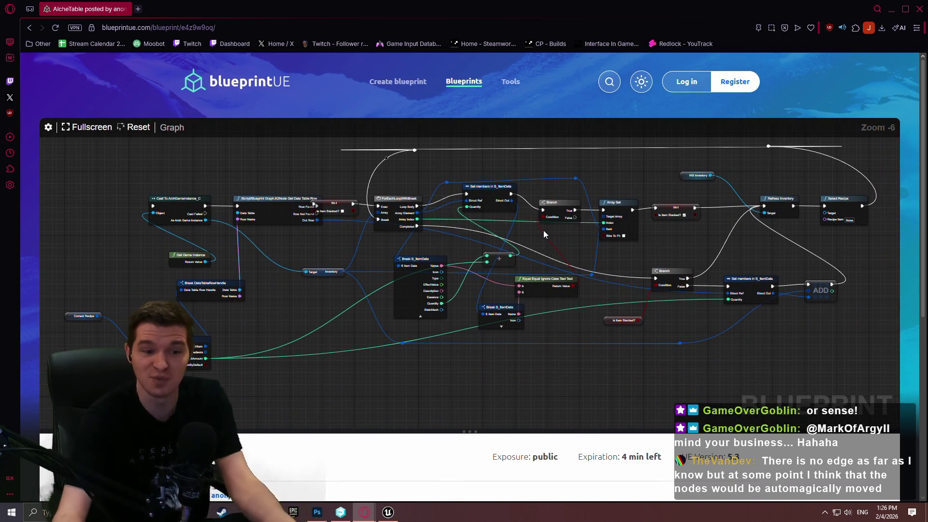
pyautogui.scroll(-3, 454, 390)
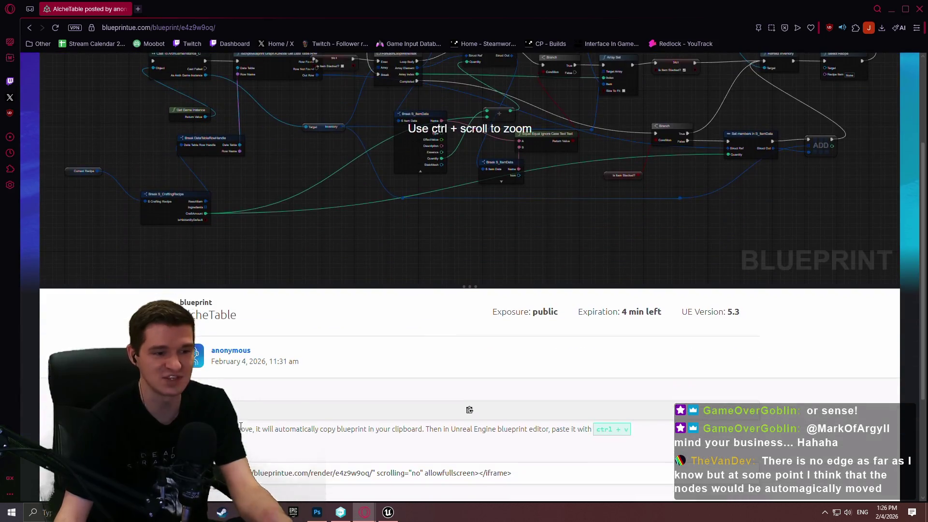
pyautogui.scroll(3, 390, 396)
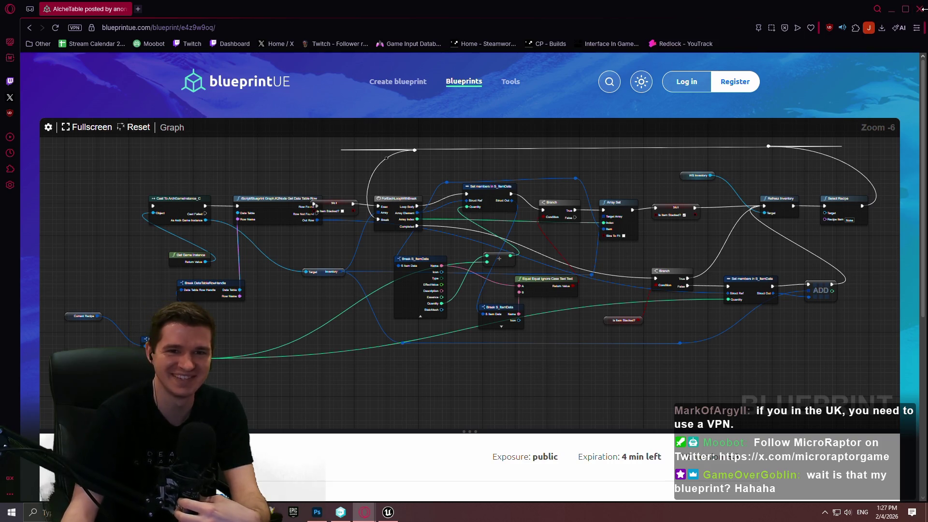
# - Return to the blueprintUE home page, then close the browser window
pyautogui.click(30, 28)
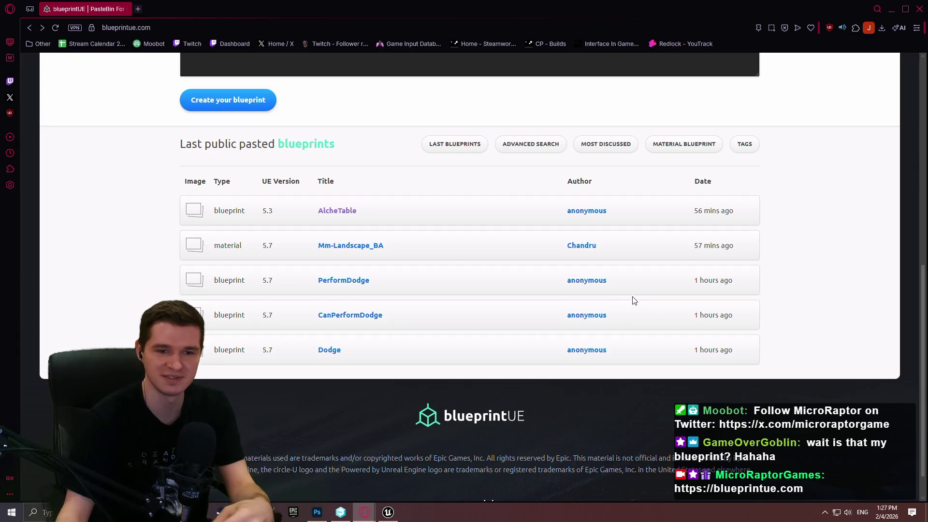
pyautogui.scroll(3, 636, 302)
pyautogui.scroll(-1, 542, 300)
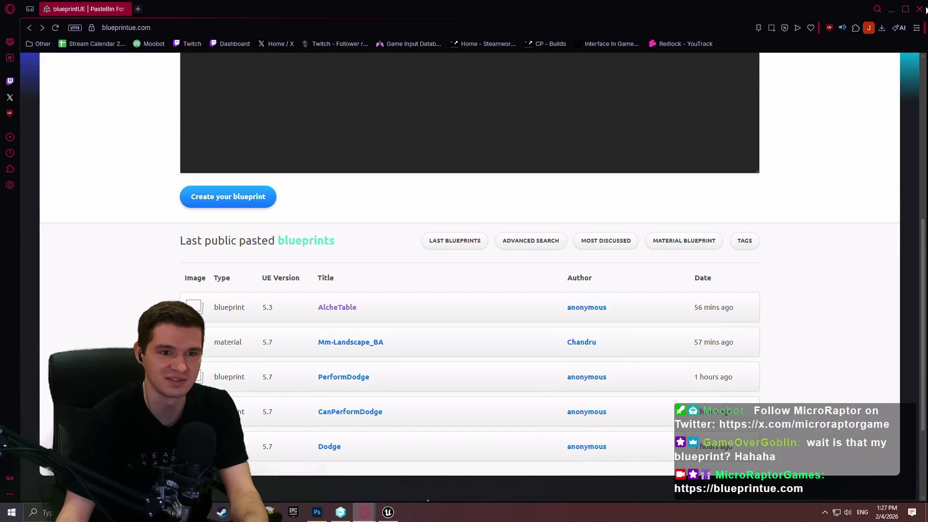
pyautogui.click(919, 9)
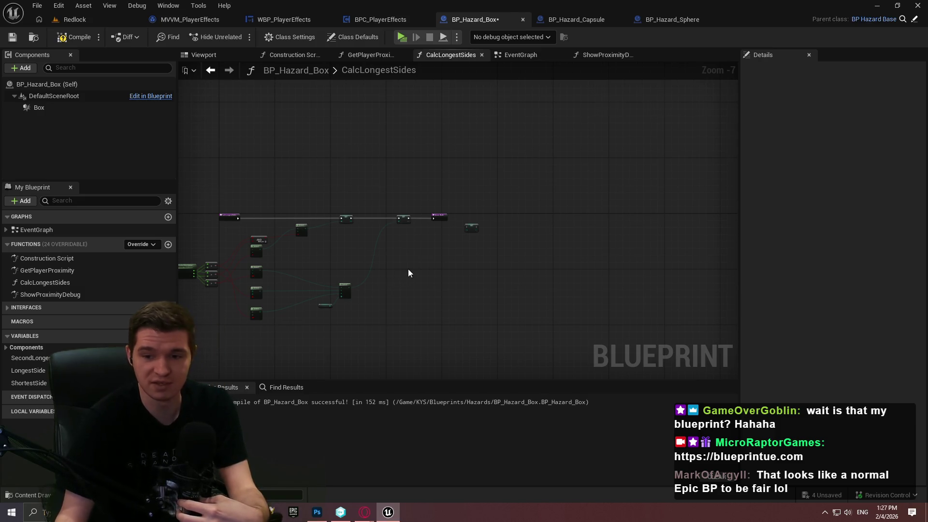
# - Open the Guidelines & Architecture article under MicroRaptor in the Knowledge Base
pyautogui.scroll(-2, 407, 269)
pyautogui.moveTo(407, 268); pyautogui.dragTo(526, 256)
pyautogui.scroll(2, 630, 252)
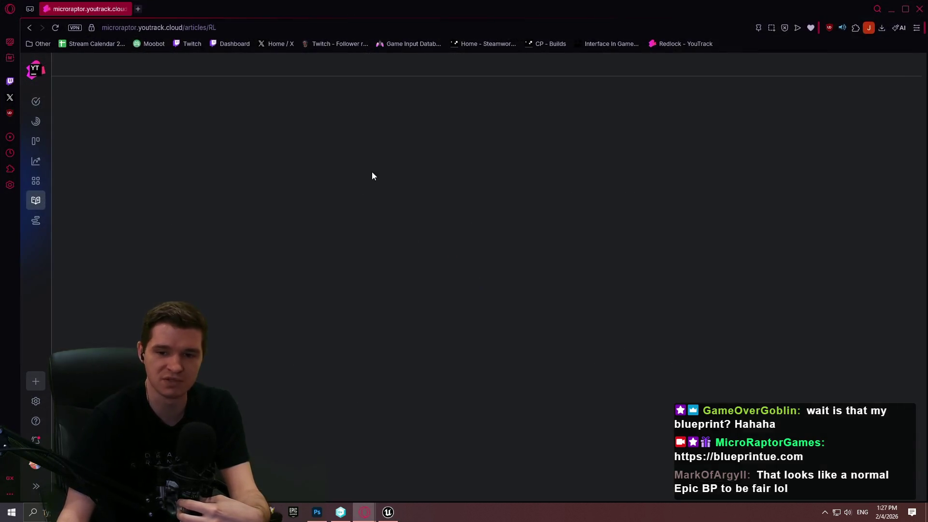
pyautogui.scroll(-5, 149, 224)
pyautogui.scroll(10, 138, 287)
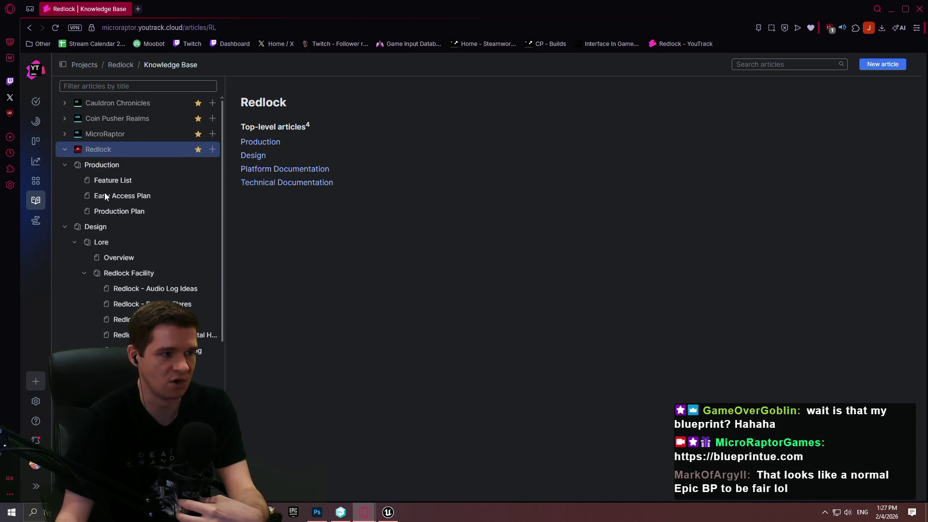
pyautogui.click(64, 134)
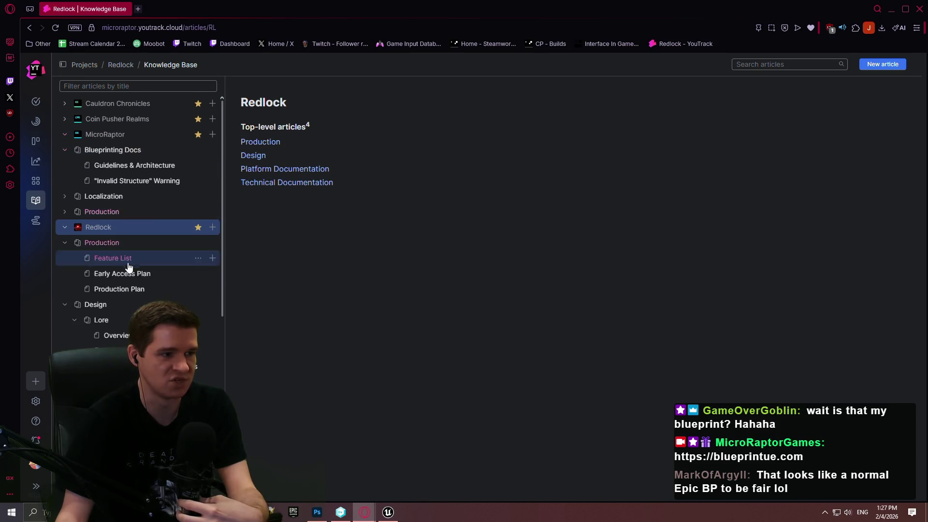
pyautogui.click(125, 165)
# - Scroll the article and view the Stack-O-Bot example blueprint image enlarged
pyautogui.scroll(-10, 554, 256)
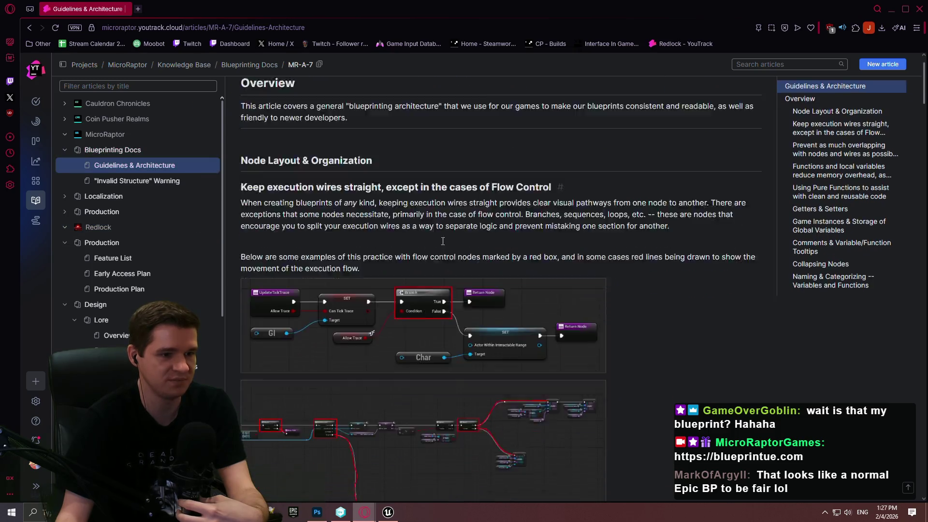
pyautogui.scroll(-15, 554, 256)
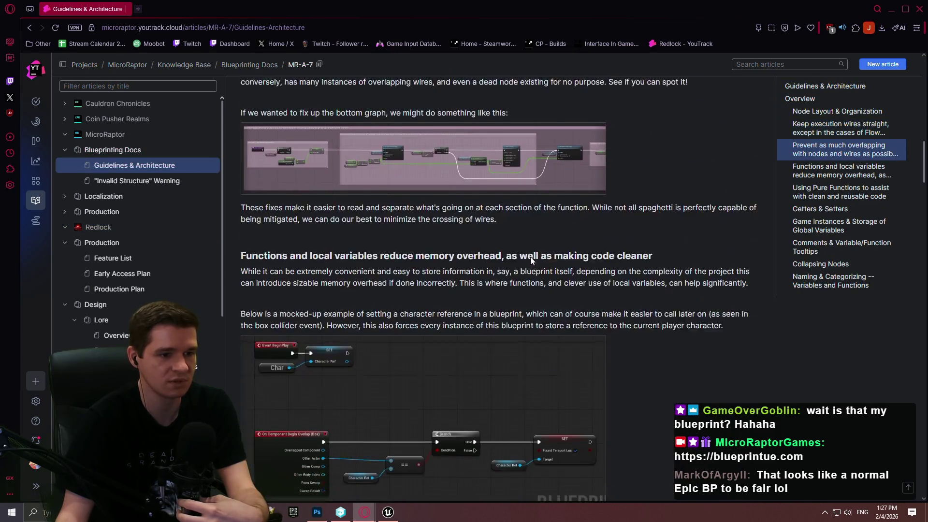
pyautogui.scroll(-6, 676, 247)
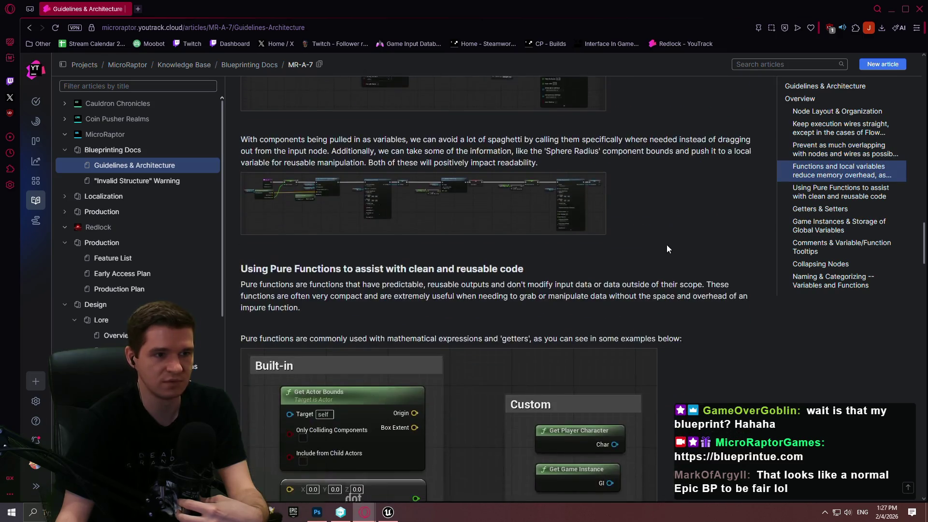
pyautogui.scroll(5, 580, 261)
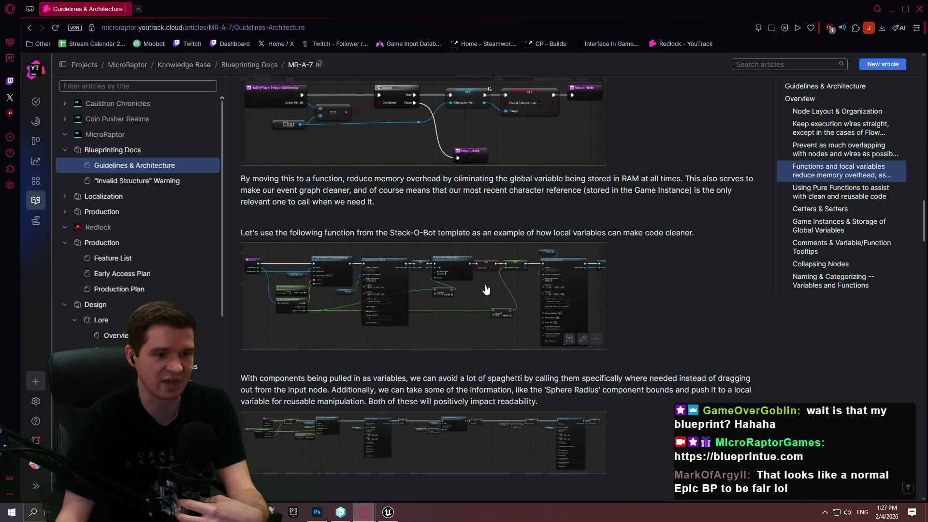
pyautogui.click(486, 290)
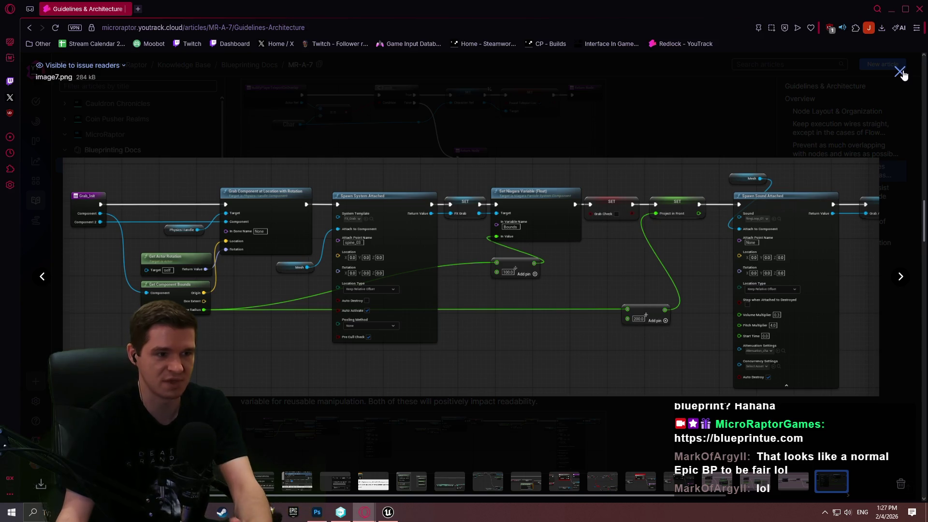
pyautogui.click(899, 72)
# - View the long blueprint screenshot image8.png enlarged, then return to the article
pyautogui.scroll(-1, 443, 346)
pyautogui.click(444, 346)
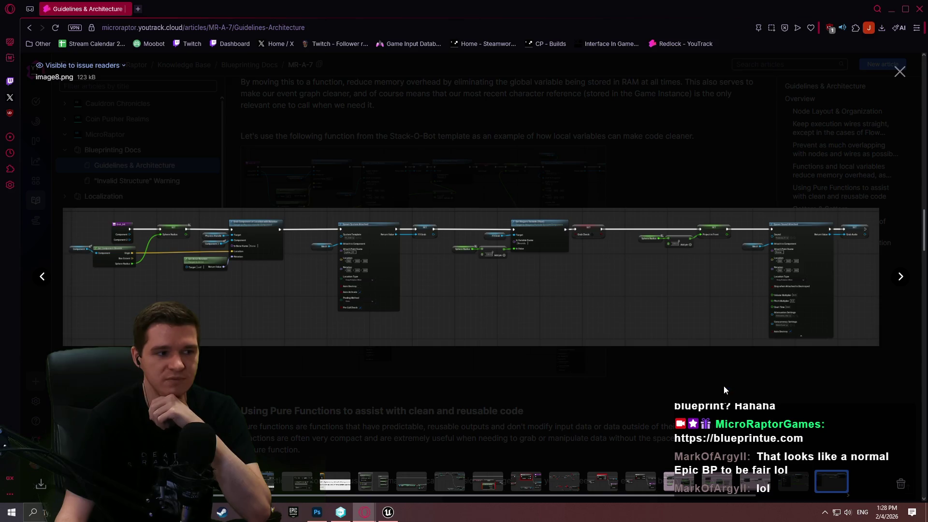
pyautogui.click(663, 387)
pyautogui.scroll(-6, 856, 329)
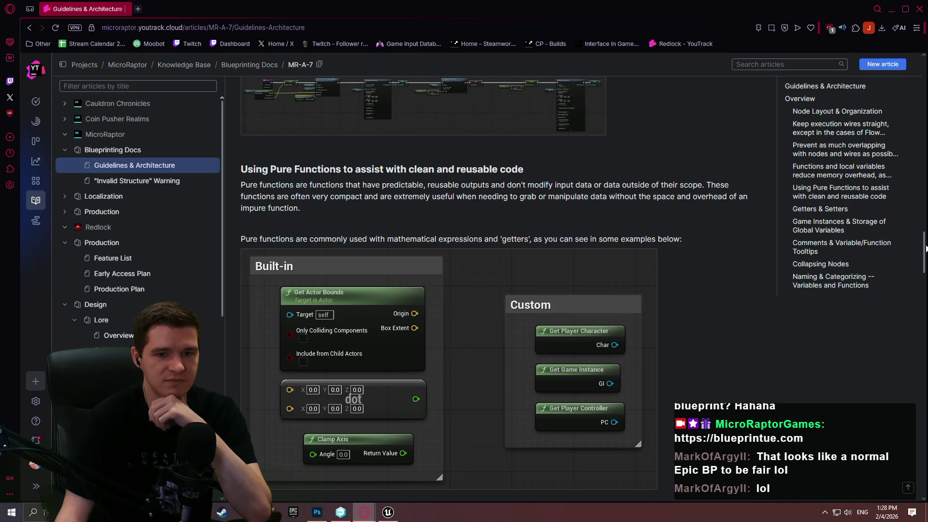
# - Scroll the article and view the local-variables screenshot image7.png enlarged
pyautogui.scroll(-15, 856, 328)
pyautogui.scroll(8, 855, 329)
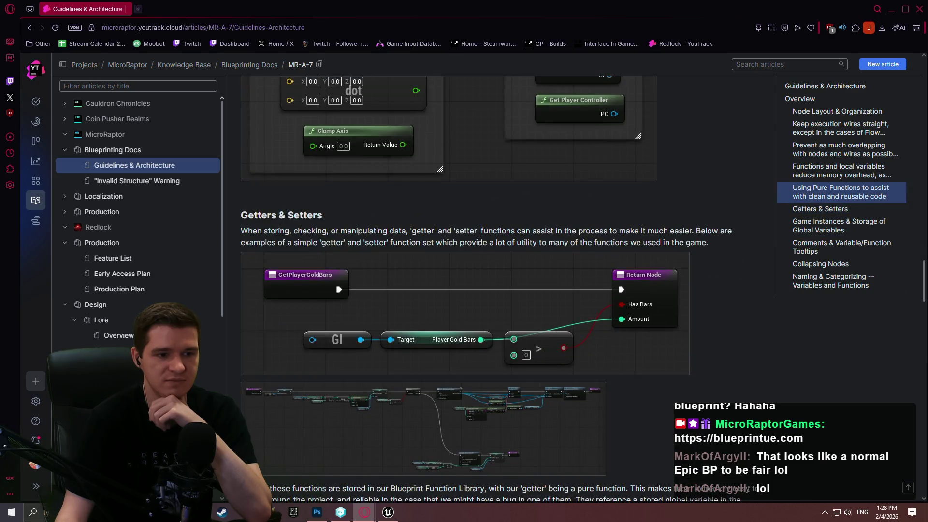
pyautogui.moveTo(924, 281); pyautogui.dragTo(926, 356)
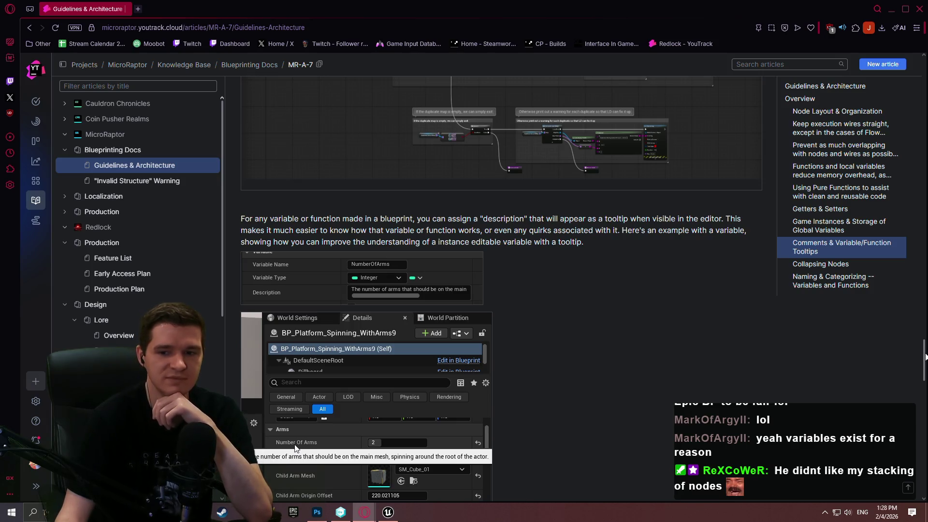
pyautogui.moveTo(925, 357)
pyautogui.mouseDown()
pyautogui.moveTo(913, 328)
pyautogui.moveTo(894, 174)
pyautogui.moveTo(888, 211)
pyautogui.mouseUp()
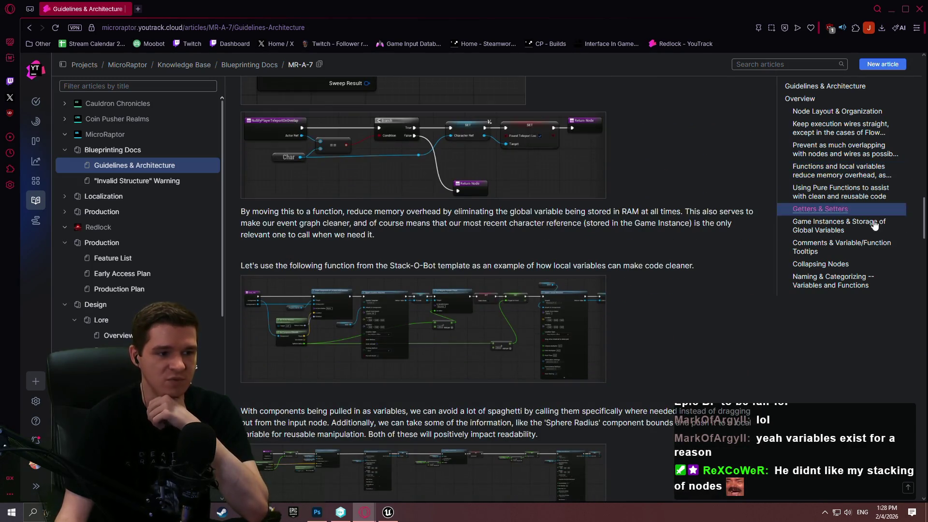
pyautogui.click(370, 348)
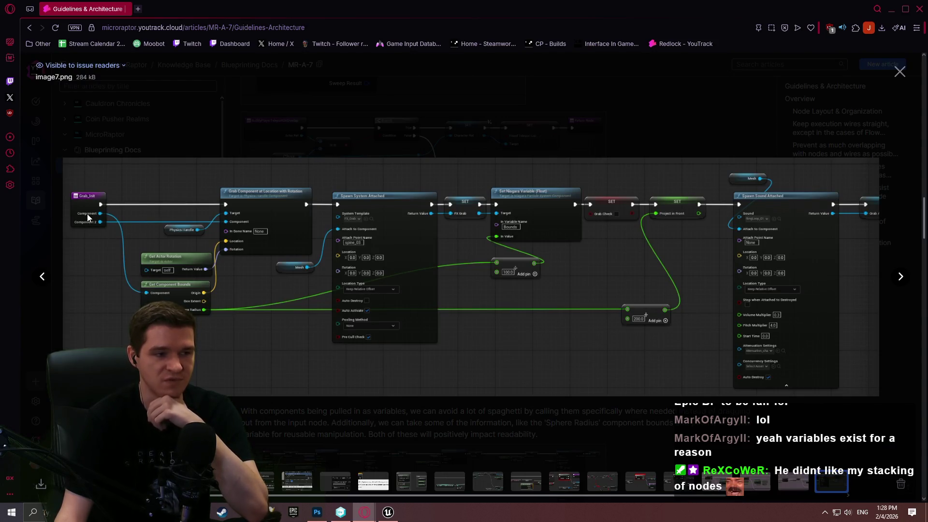
pyautogui.click(860, 428)
# - View image8.png enlarged again, then close the browser to return to Unreal
pyautogui.scroll(-3, 490, 333)
pyautogui.click(430, 282)
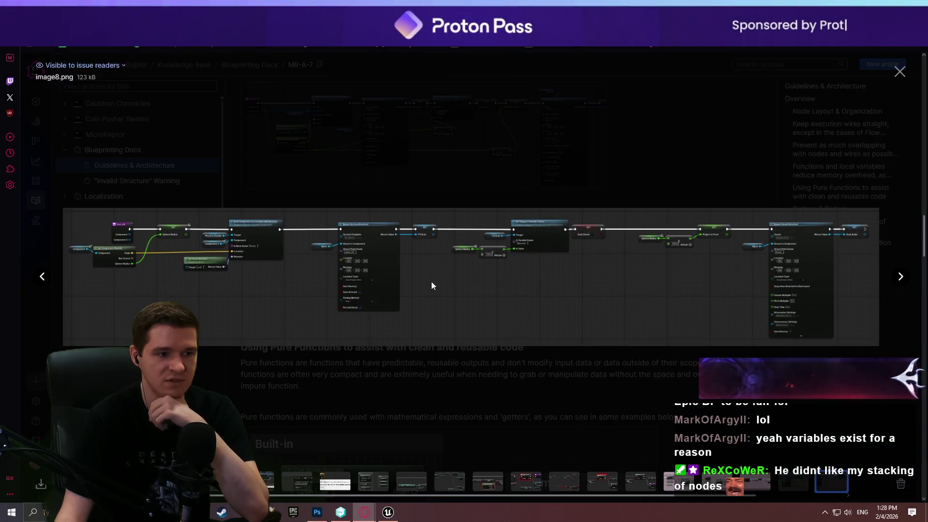
pyautogui.click(652, 341)
pyautogui.moveTo(923, 220)
pyautogui.mouseDown()
pyautogui.moveTo(924, 83)
pyautogui.moveTo(925, 213)
pyautogui.moveTo(895, 478)
pyautogui.moveTo(904, 328)
pyautogui.mouseUp()
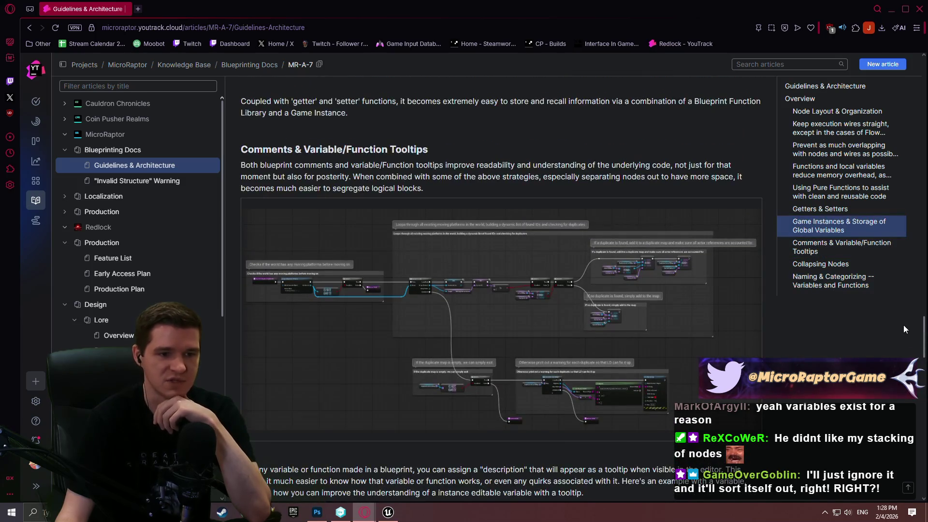
pyautogui.click(917, 15)
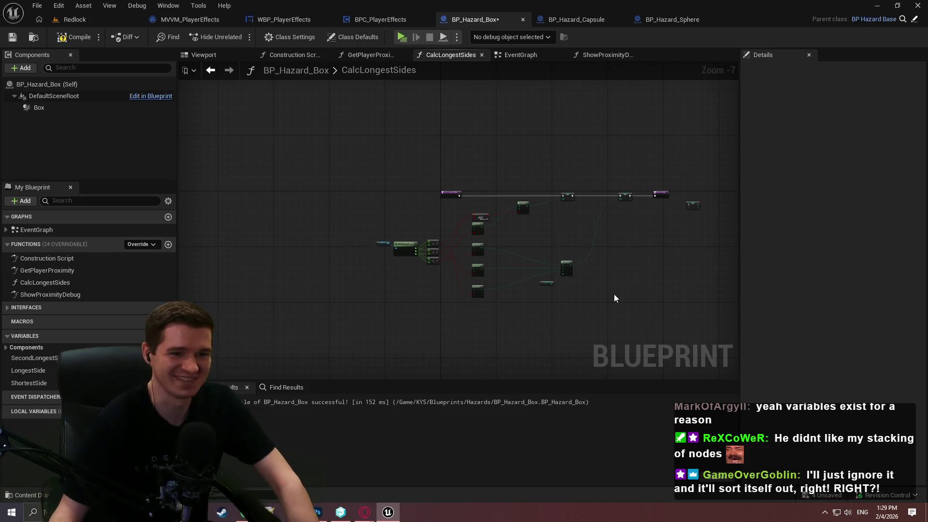
# - Move the SET Shortest Side node under the Return Node next to the other SET nodes
pyautogui.scroll(2, 653, 188)
pyautogui.scroll(2, 652, 188)
pyautogui.moveTo(653, 188)
pyautogui.mouseDown()
pyautogui.moveTo(416, 228)
pyautogui.moveTo(479, 193)
pyautogui.moveTo(522, 202)
pyautogui.mouseUp()
pyautogui.scroll(1, 430, 222)
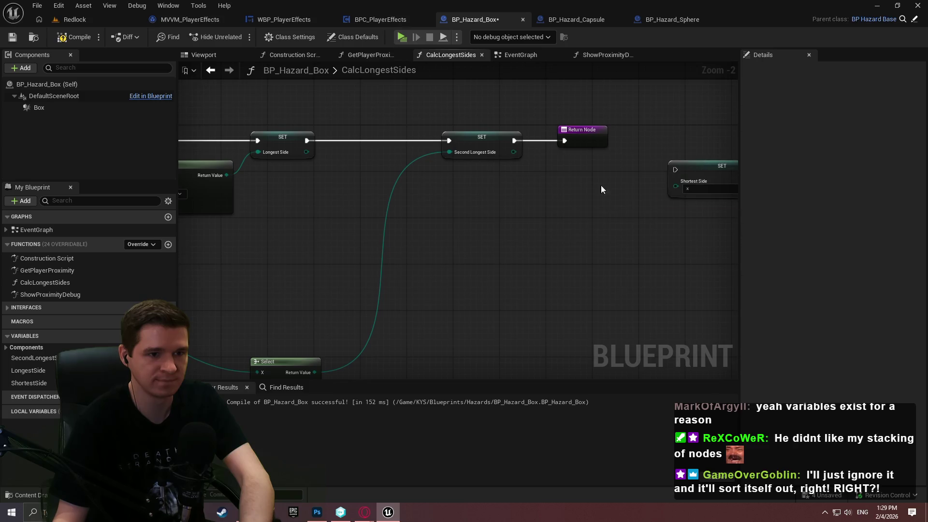
pyautogui.moveTo(679, 167); pyautogui.dragTo(498, 199)
pyautogui.scroll(2, 459, 191)
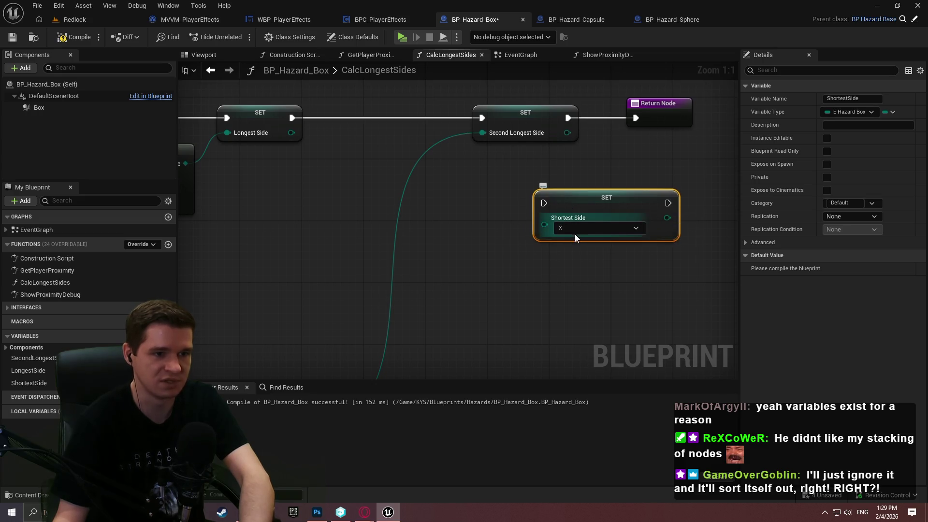
pyautogui.moveTo(594, 94); pyautogui.dragTo(292, 166)
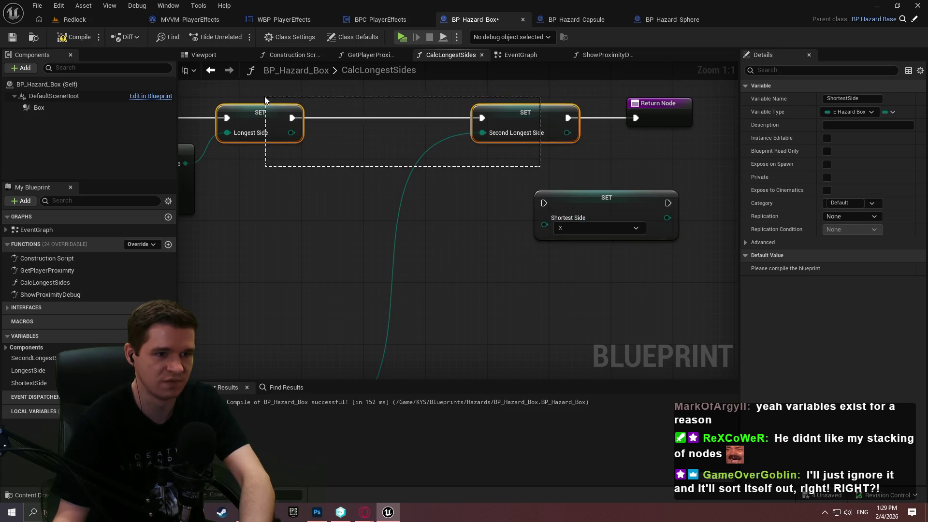
pyautogui.click(462, 179)
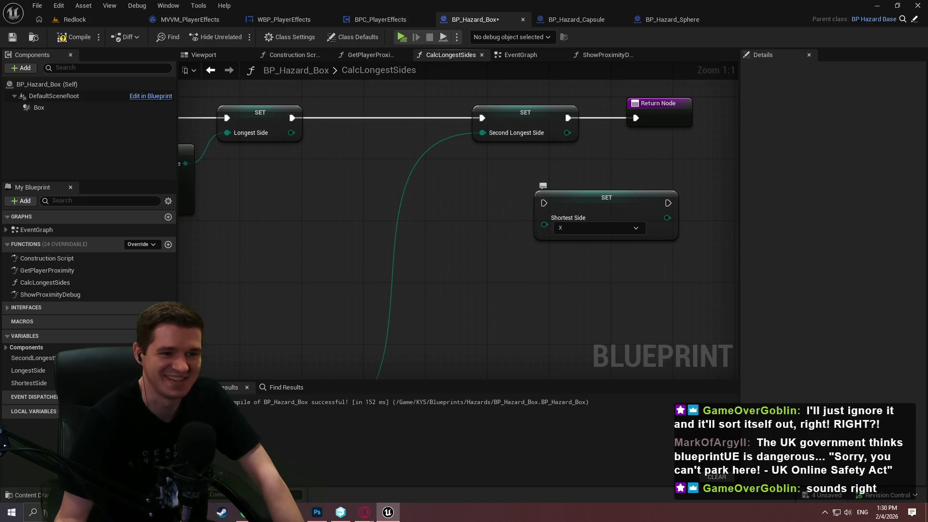
pyautogui.scroll(1, 574, 201)
pyautogui.scroll(-2, 571, 186)
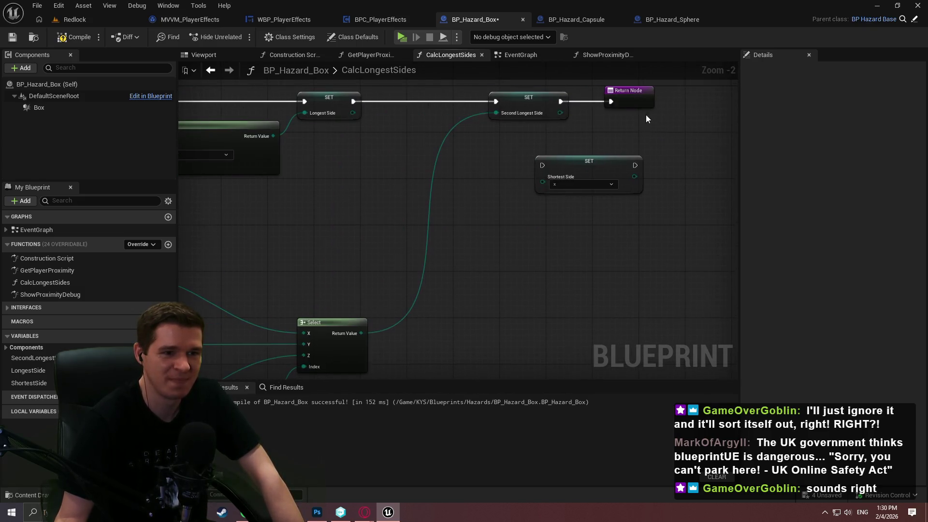
# - Move the Return Node further right and pan the graph to the Select nodes
pyautogui.moveTo(642, 96); pyautogui.dragTo(726, 100)
pyautogui.scroll(1, 550, 182)
pyautogui.click(580, 182)
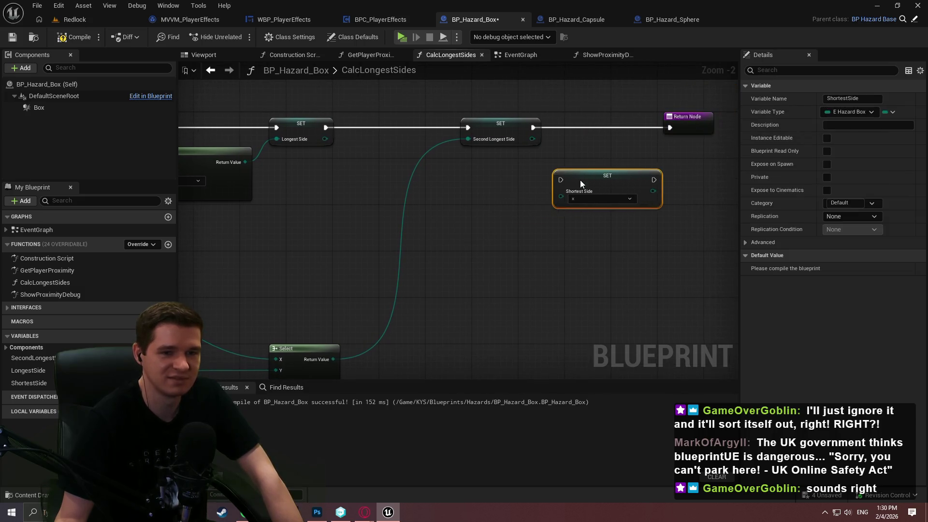
pyautogui.moveTo(511, 170)
pyautogui.mouseDown()
pyautogui.moveTo(729, 100)
pyautogui.moveTo(729, 165)
pyautogui.moveTo(729, 13)
pyautogui.mouseUp()
pyautogui.moveTo(459, 218)
pyautogui.mouseDown()
pyautogui.moveTo(430, 138)
pyautogui.moveTo(439, 143)
pyautogui.moveTo(328, 186)
pyautogui.mouseUp()
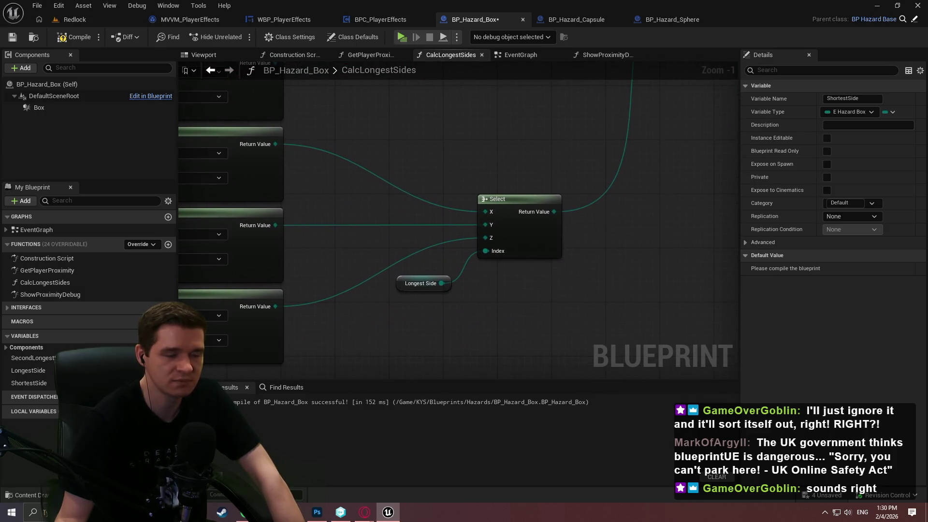
pyautogui.moveTo(770, 3)
pyautogui.mouseDown()
pyautogui.moveTo(727, 93)
pyautogui.moveTo(587, 120)
pyautogui.moveTo(518, 163)
pyautogui.mouseUp()
# - Feed Shortest Side from a new Select node indexed by a Longest Side getter
pyautogui.moveTo(573, 193); pyautogui.dragTo(543, 232)
pyautogui.write('select')
pyautogui.click(580, 308)
pyautogui.moveTo(485, 219); pyautogui.dragTo(531, 181)
pyautogui.moveTo(28, 370)
pyautogui.mouseDown()
pyautogui.moveTo(379, 296)
pyautogui.moveTo(486, 236)
pyautogui.moveTo(555, 238)
pyautogui.moveTo(505, 249)
pyautogui.moveTo(557, 237)
pyautogui.mouseUp()
pyautogui.click(518, 262)
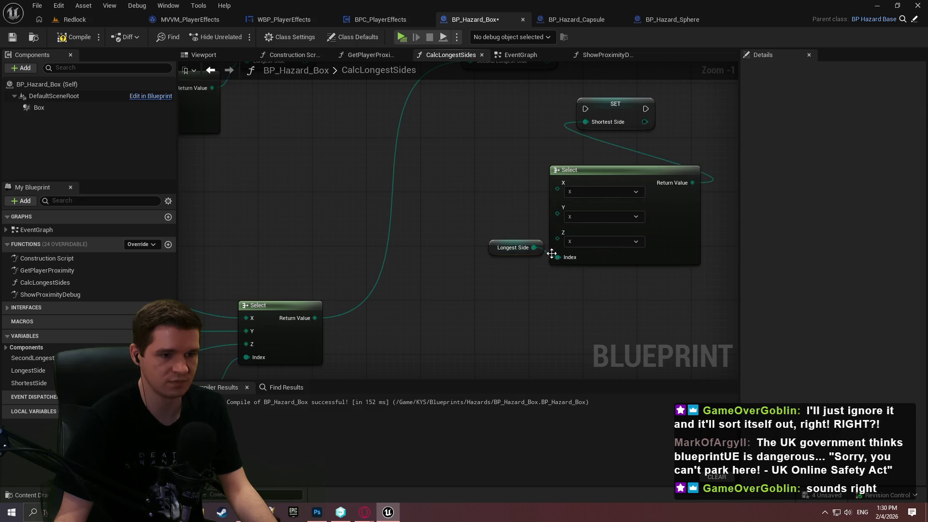
pyautogui.scroll(-1, 653, 292)
pyautogui.moveTo(563, 283)
pyautogui.mouseDown()
pyautogui.moveTo(503, 235)
pyautogui.moveTo(726, 285)
pyautogui.mouseUp()
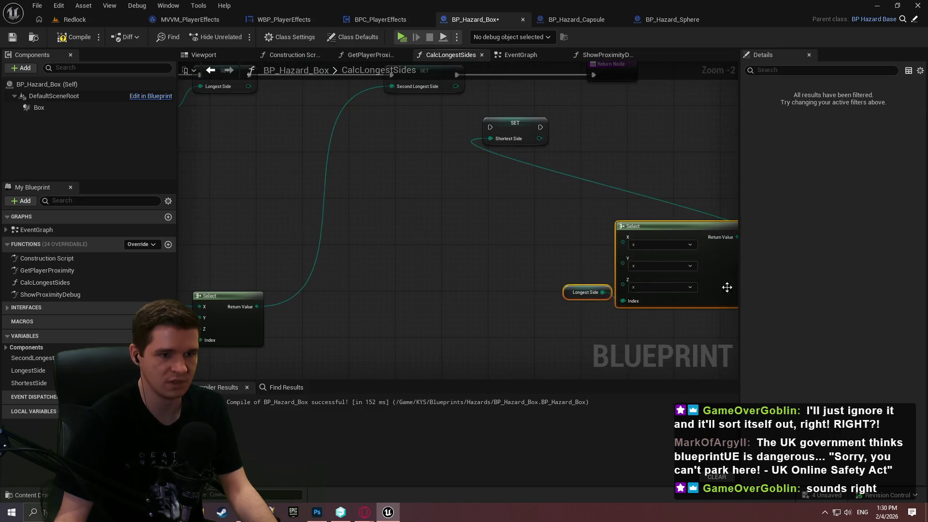
pyautogui.scroll(2, 343, 186)
pyautogui.click(477, 254)
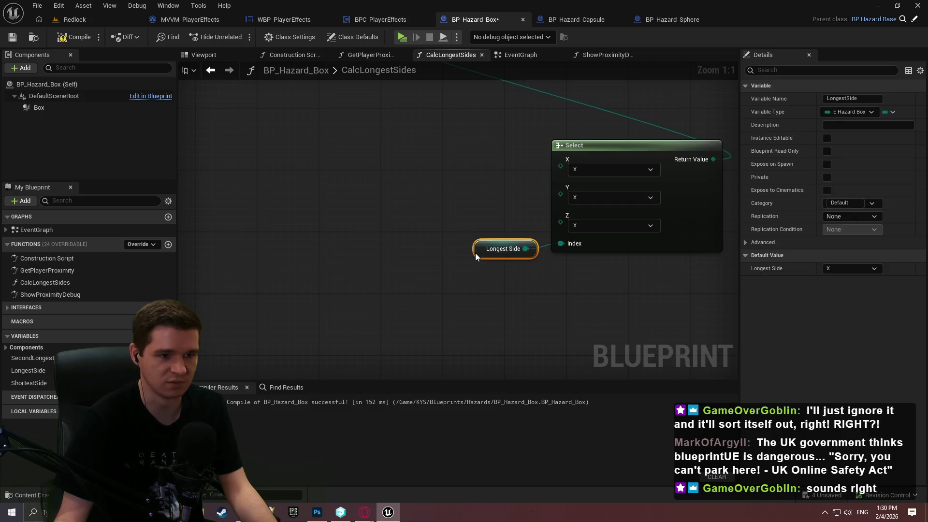
pyautogui.click(425, 224)
# - Add a Second Longest Side getter and pull a wire from it
pyautogui.moveTo(47, 358)
pyautogui.mouseDown()
pyautogui.moveTo(290, 158)
pyautogui.moveTo(328, 150)
pyautogui.mouseUp()
pyautogui.click(394, 167)
pyautogui.moveTo(404, 150)
pyautogui.mouseDown()
pyautogui.moveTo(342, 205)
pyautogui.moveTo(413, 152)
pyautogui.mouseUp()
# - Create a Select node with Second Longest Side wired into its Index
pyautogui.write('selec')
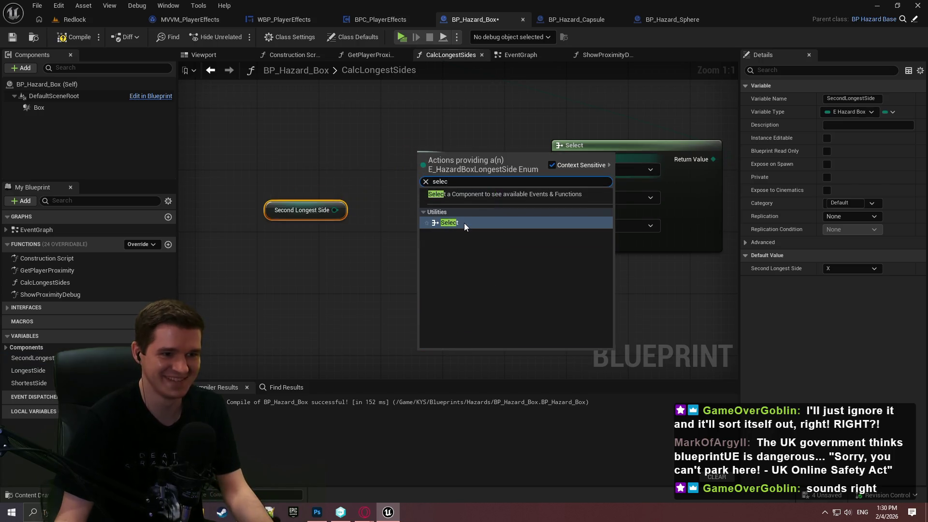
pyautogui.click(450, 222)
pyautogui.moveTo(493, 150)
pyautogui.mouseDown()
pyautogui.moveTo(404, 78)
pyautogui.moveTo(424, 124)
pyautogui.mouseUp()
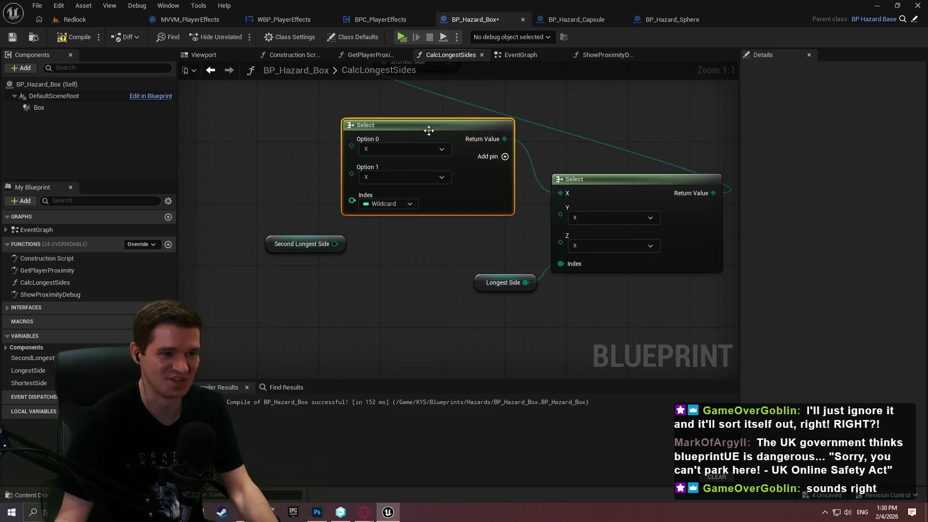
pyautogui.moveTo(334, 243); pyautogui.dragTo(375, 198)
pyautogui.moveTo(676, 320)
pyautogui.mouseDown()
pyautogui.moveTo(526, 270)
pyautogui.moveTo(729, 253)
pyautogui.moveTo(688, 272)
pyautogui.moveTo(425, 253)
pyautogui.mouseUp()
pyautogui.moveTo(590, 183); pyautogui.dragTo(704, 239)
pyautogui.moveTo(571, 178)
pyautogui.mouseDown()
pyautogui.moveTo(617, 198)
pyautogui.moveTo(586, 193)
pyautogui.mouseUp()
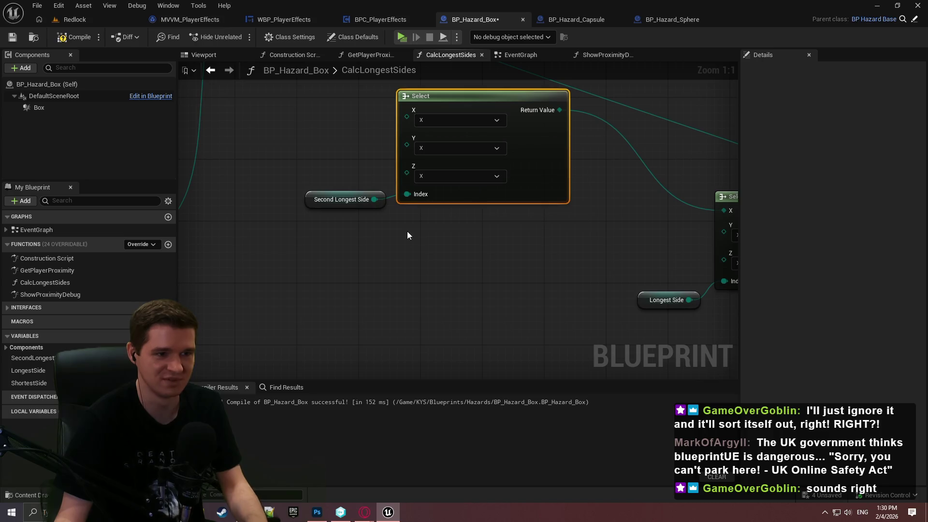
# - Duplicate the Select twice, wire each Index to Second Longest Side, and feed the outer Select's inputs
pyautogui.hotkey('ctrl', 'w')
pyautogui.moveTo(414, 339); pyautogui.dragTo(367, 200)
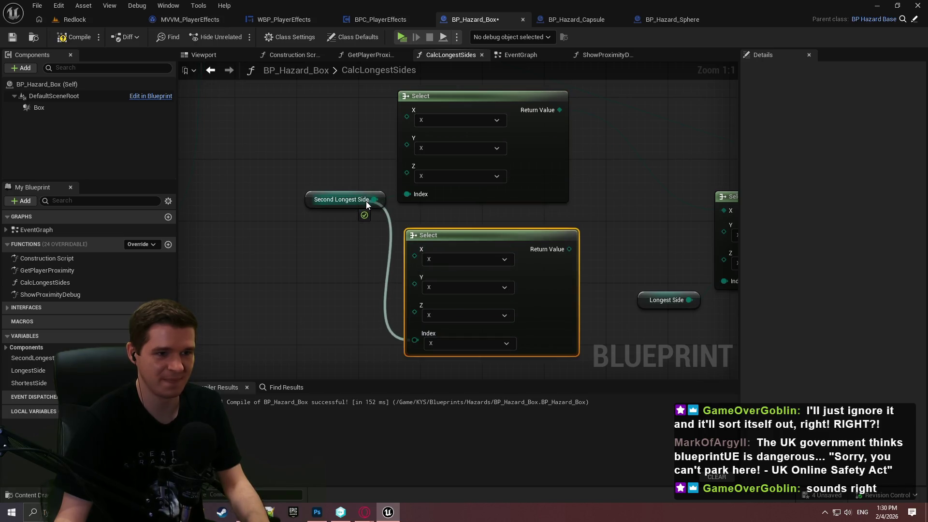
pyautogui.click(366, 200)
pyautogui.hotkey('ctrl', 'w')
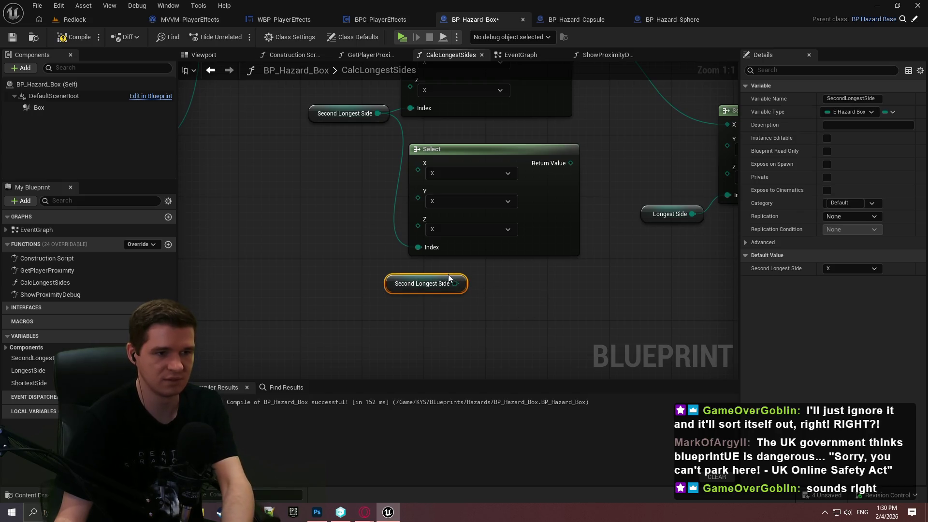
pyautogui.press('Delete')
pyautogui.click(477, 196)
pyautogui.hotkey('ctrl', 'w')
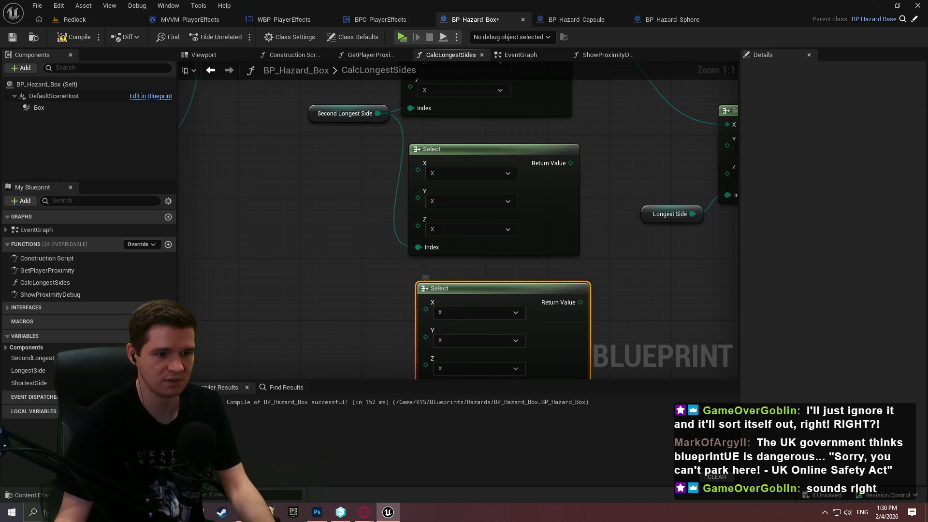
pyautogui.moveTo(402, 329)
pyautogui.mouseDown()
pyautogui.moveTo(336, 86)
pyautogui.moveTo(367, 130)
pyautogui.moveTo(330, 286)
pyautogui.moveTo(319, 289)
pyautogui.mouseUp()
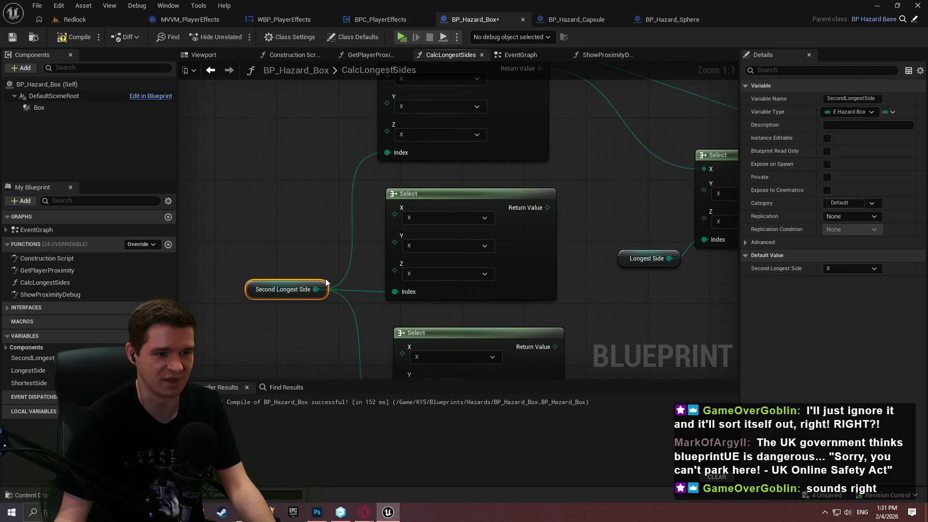
pyautogui.scroll(-1, 474, 220)
pyautogui.moveTo(437, 220)
pyautogui.mouseDown()
pyautogui.moveTo(573, 193)
pyautogui.moveTo(386, 331)
pyautogui.moveTo(457, 336)
pyautogui.moveTo(415, 309)
pyautogui.mouseUp()
# - Align the Select nodes and set the top Select's Y option to Z
pyautogui.moveTo(426, 153); pyautogui.dragTo(433, 166)
pyautogui.moveTo(638, 279)
pyautogui.mouseDown()
pyautogui.moveTo(590, 259)
pyautogui.moveTo(492, 164)
pyautogui.mouseUp()
pyautogui.moveTo(608, 213); pyautogui.dragTo(606, 215)
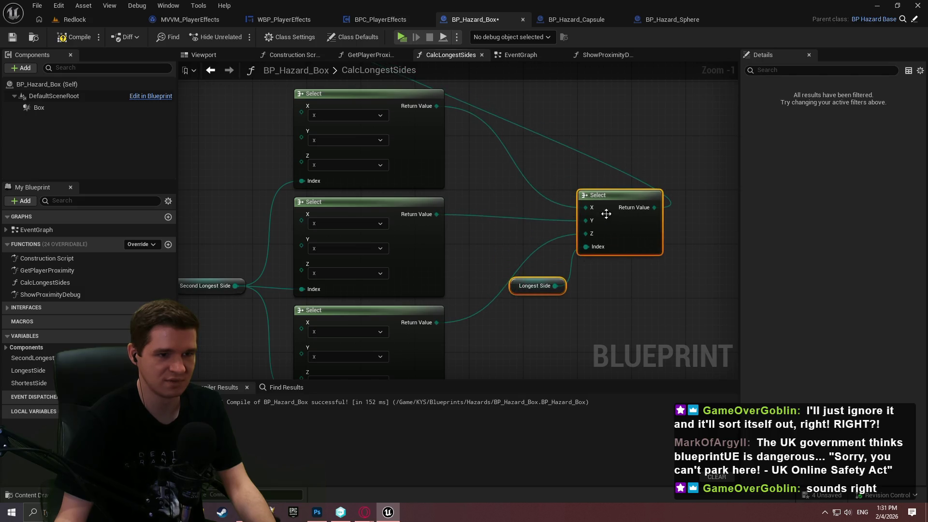
pyautogui.click(518, 196)
pyautogui.scroll(1, 506, 195)
pyautogui.moveTo(506, 195)
pyautogui.mouseDown()
pyautogui.moveTo(577, 211)
pyautogui.moveTo(537, 201)
pyautogui.mouseUp()
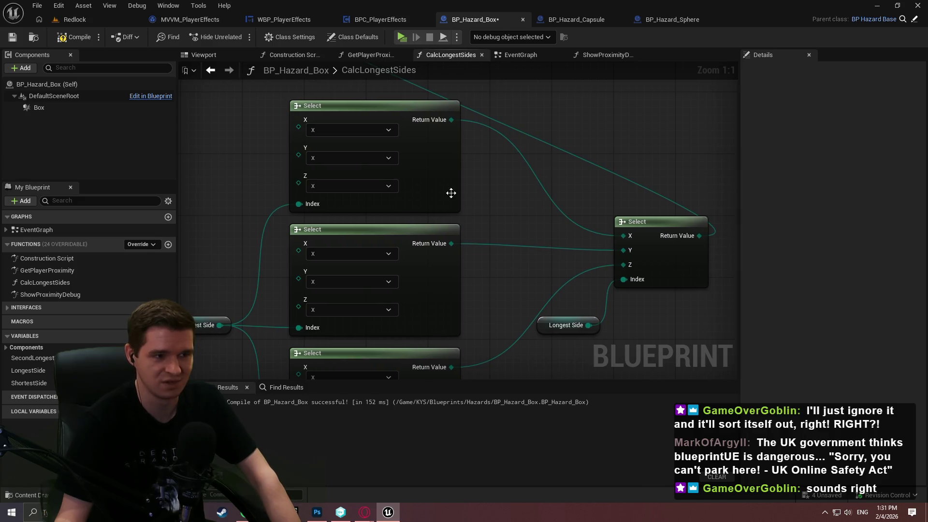
pyautogui.click(334, 157)
pyautogui.click(335, 195)
pyautogui.moveTo(511, 195)
pyautogui.mouseDown()
pyautogui.moveTo(558, 186)
pyautogui.moveTo(498, 209)
pyautogui.moveTo(495, 233)
pyautogui.moveTo(540, 234)
pyautogui.moveTo(565, 133)
pyautogui.moveTo(368, 215)
pyautogui.mouseUp()
# - Set the top Select's Z option to Y and the middle Select's X option to Z
pyautogui.click(367, 226)
pyautogui.click(370, 252)
pyautogui.moveTo(553, 320)
pyautogui.mouseDown()
pyautogui.moveTo(508, 200)
pyautogui.moveTo(561, 193)
pyautogui.moveTo(580, 202)
pyautogui.mouseUp()
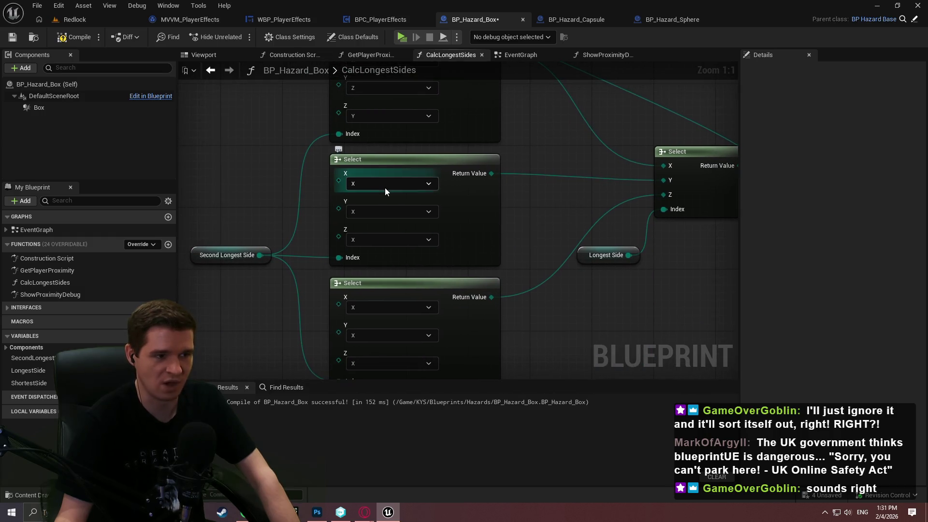
pyautogui.click(372, 185)
pyautogui.click(367, 216)
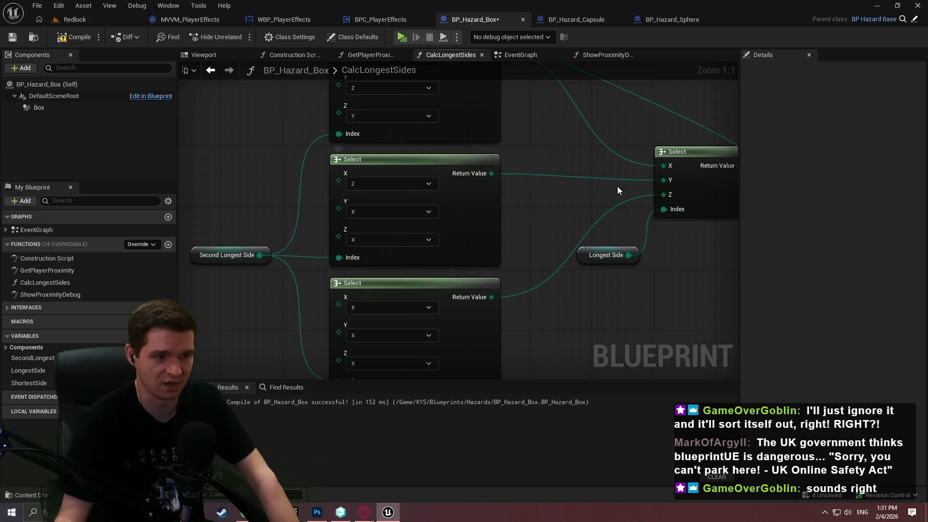
pyautogui.click(407, 238)
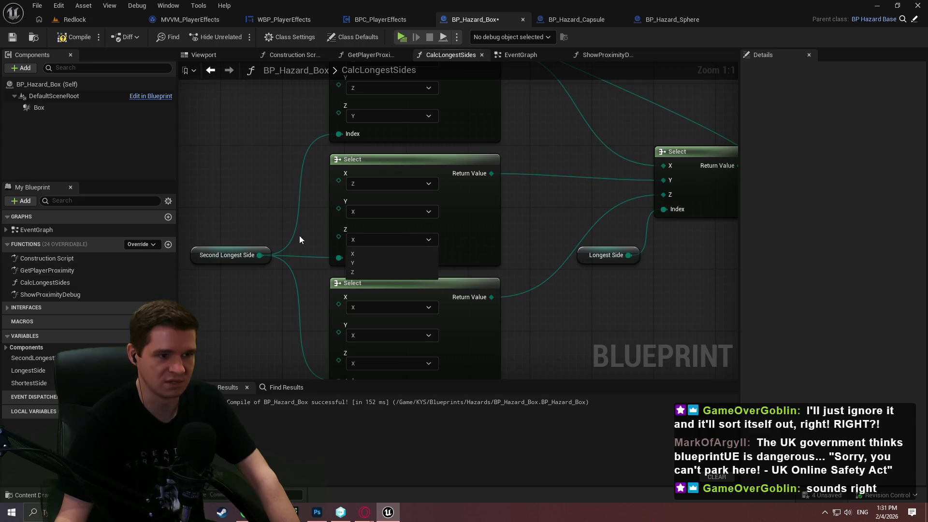
pyautogui.click(360, 255)
# - Set the lower Select's X option to Y
pyautogui.moveTo(656, 221)
pyautogui.mouseDown()
pyautogui.moveTo(630, 106)
pyautogui.moveTo(579, 171)
pyautogui.moveTo(635, 169)
pyautogui.mouseUp()
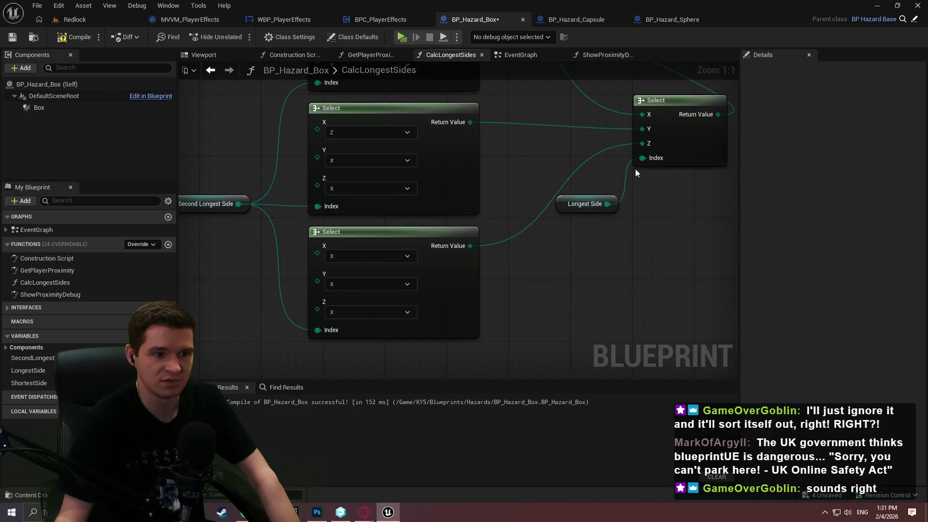
pyautogui.moveTo(459, 225)
pyautogui.mouseDown()
pyautogui.moveTo(522, 196)
pyautogui.moveTo(501, 227)
pyautogui.mouseUp()
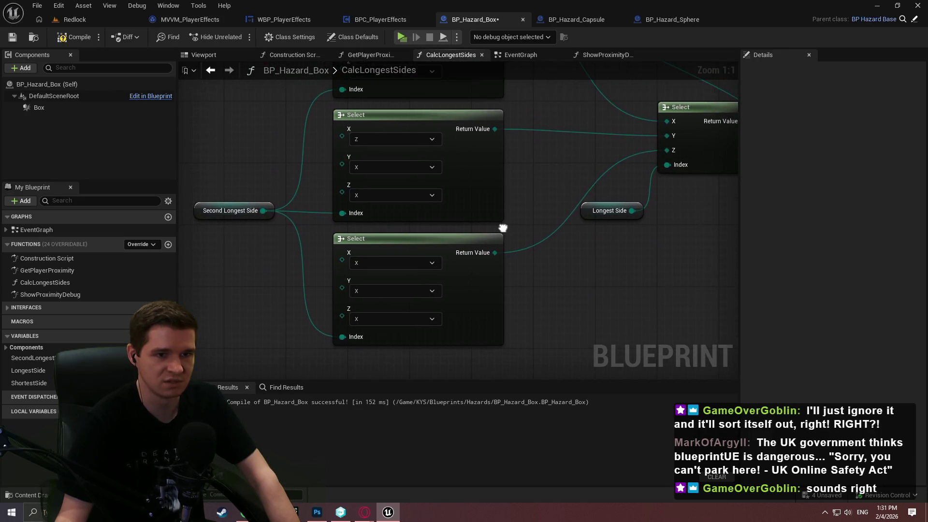
pyautogui.click(381, 263)
pyautogui.click(360, 283)
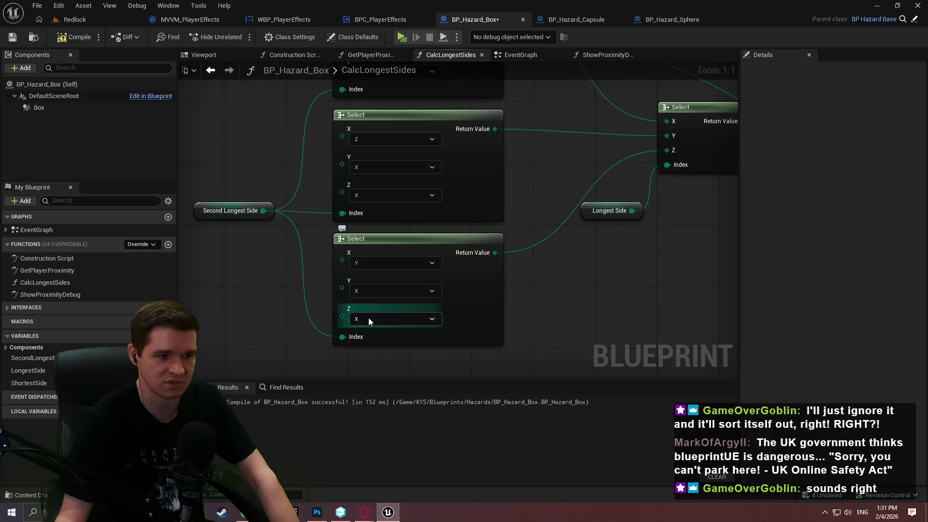
pyautogui.scroll(-5, 516, 263)
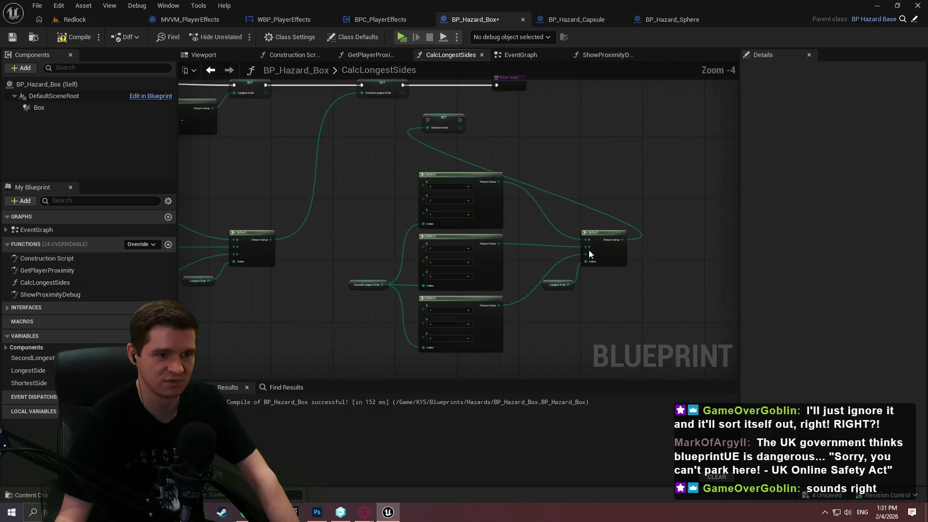
# - Chain SET Shortest Side after Second Longest Side and connect it to the Return Node
pyautogui.moveTo(431, 123)
pyautogui.mouseDown()
pyautogui.moveTo(440, 117)
pyautogui.moveTo(433, 105)
pyautogui.moveTo(403, 85)
pyautogui.mouseUp()
pyautogui.moveTo(468, 108)
pyautogui.mouseDown()
pyautogui.moveTo(499, 93)
pyautogui.moveTo(497, 85)
pyautogui.mouseUp()
pyautogui.click(634, 233)
pyautogui.scroll(1, 601, 232)
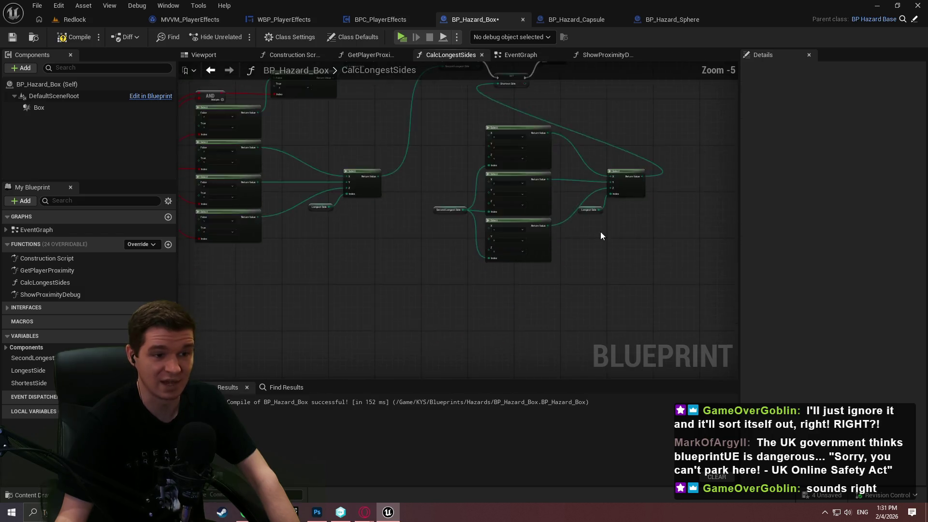
# - Collapse the Select and variable nodes into a graph named CalcShortestSide
pyautogui.moveTo(630, 329); pyautogui.dragTo(250, 131)
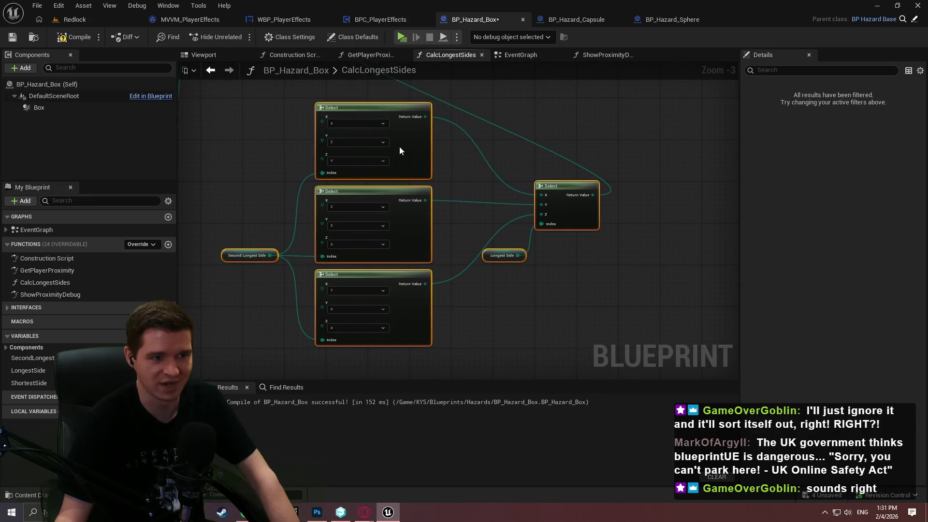
pyautogui.rightClick(399, 146)
pyautogui.click(447, 313)
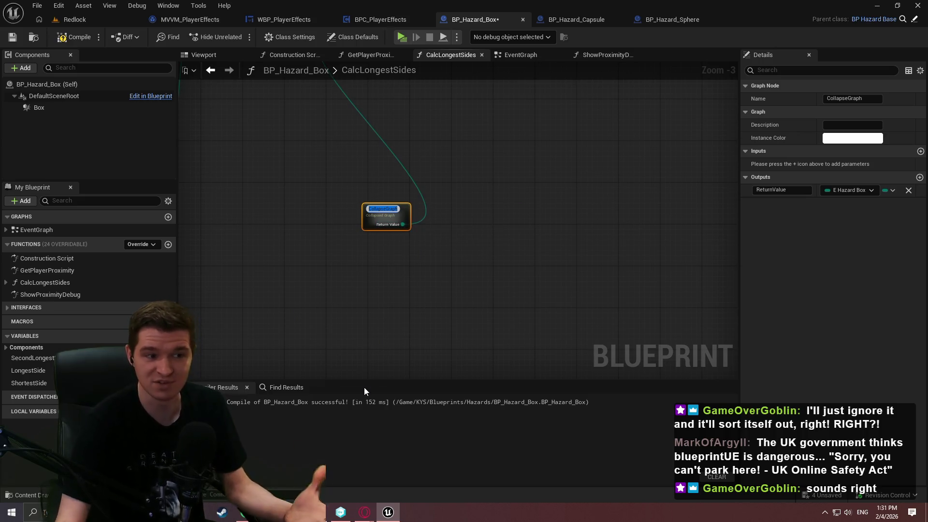
pyautogui.write('C')
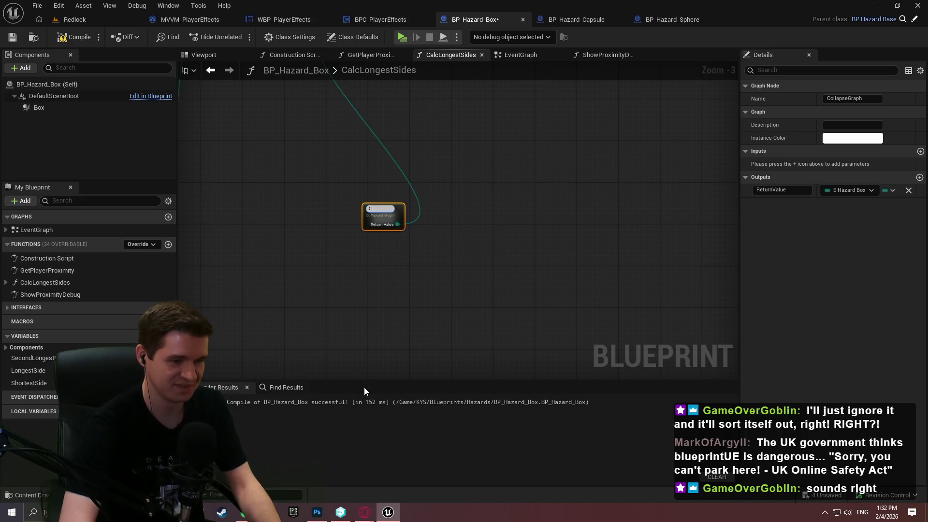
pyautogui.write('alcShortestSide')
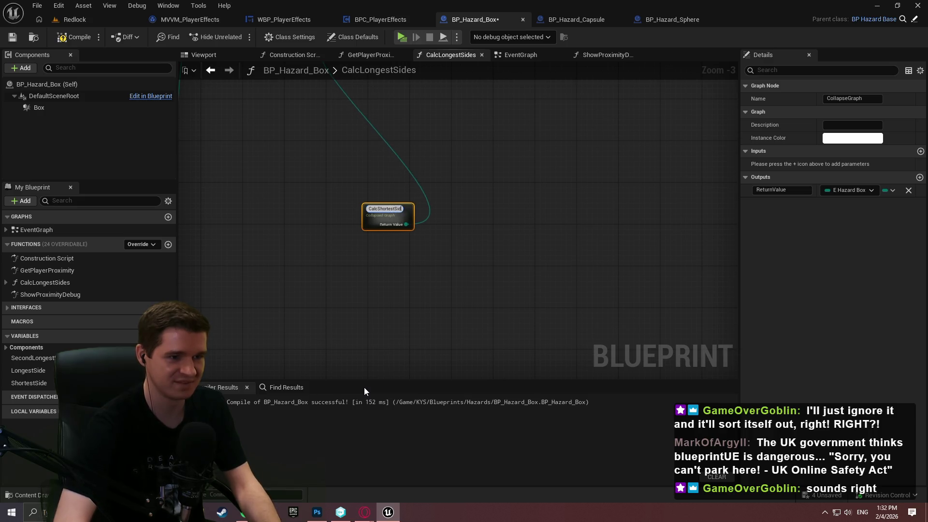
pyautogui.press('Return')
# - Line up CalcShortestSide, SET Shortest Side and the Return Node, then compile BP_Hazard_Box
pyautogui.scroll(3, 537, 353)
pyautogui.moveTo(507, 357); pyautogui.dragTo(404, 186)
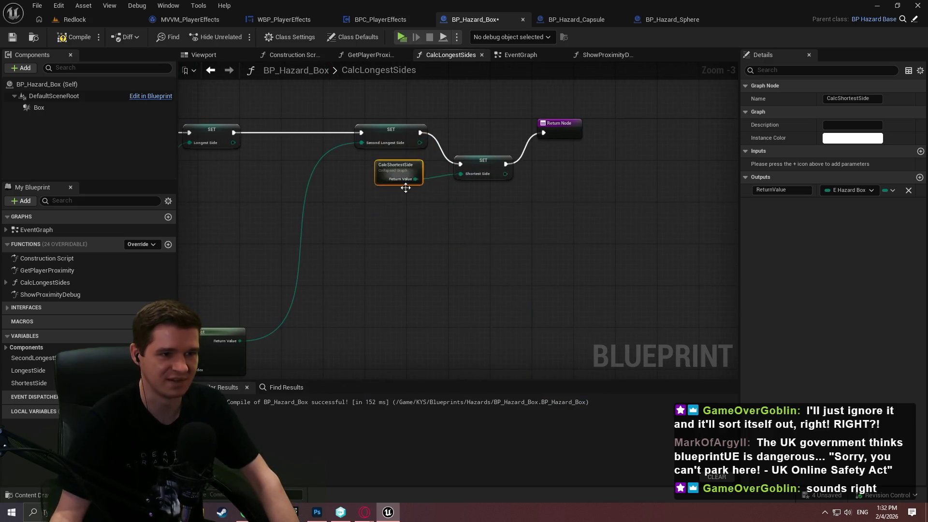
pyautogui.scroll(1, 582, 112)
pyautogui.moveTo(494, 160); pyautogui.dragTo(532, 113)
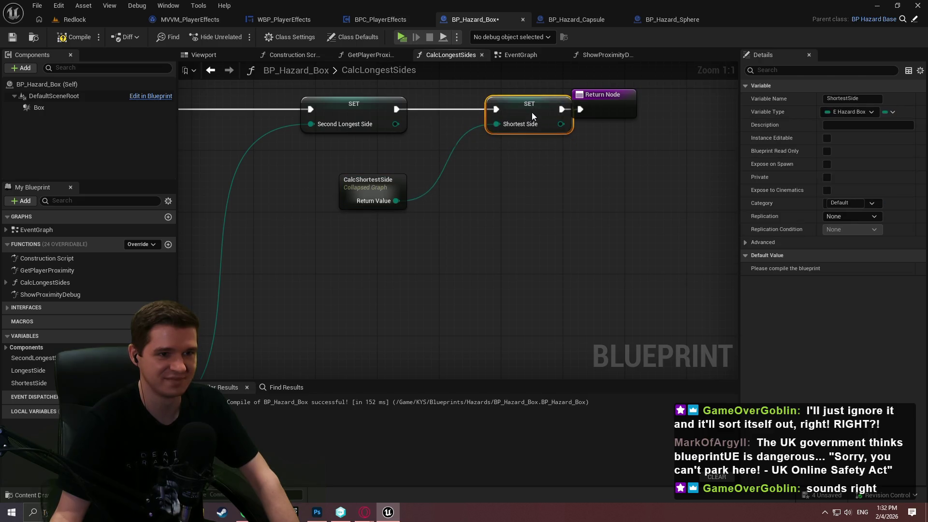
pyautogui.moveTo(602, 100); pyautogui.dragTo(666, 99)
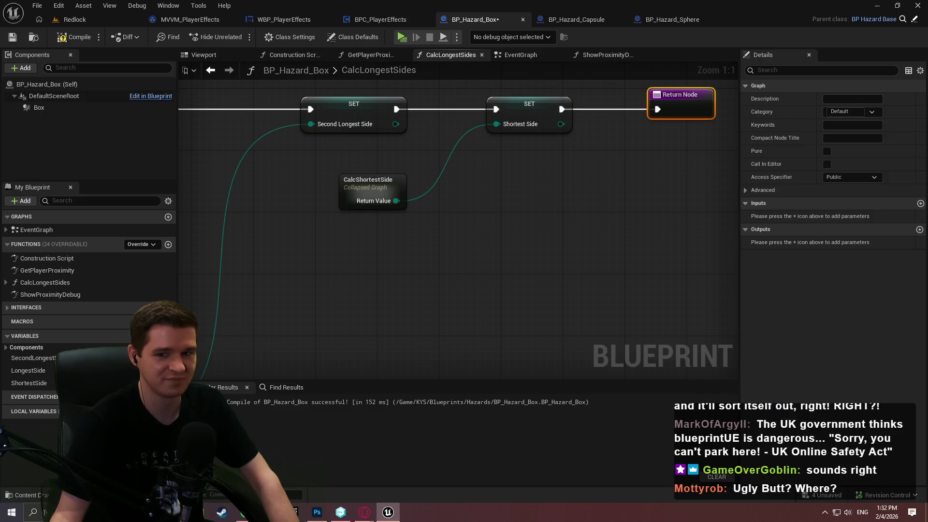
pyautogui.moveTo(679, 160); pyautogui.dragTo(568, 177)
pyautogui.moveTo(437, 165); pyautogui.dragTo(561, 164)
pyautogui.click(535, 194)
pyautogui.moveTo(301, 244); pyautogui.dragTo(497, 192)
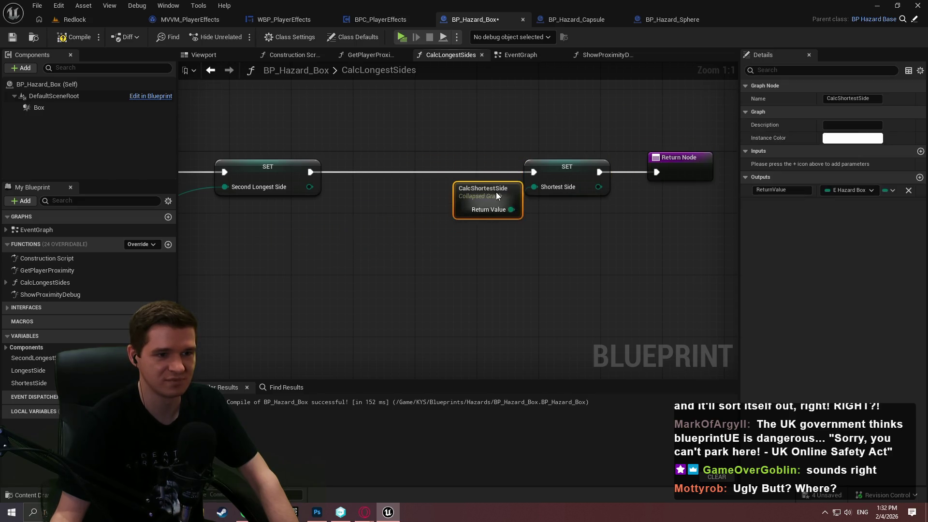
pyautogui.click(550, 255)
pyautogui.click(72, 37)
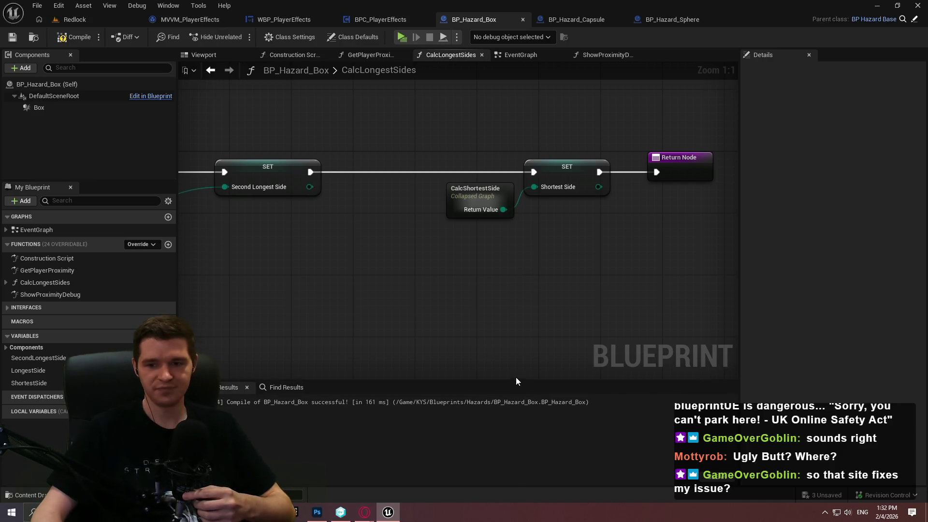
# - Shift the Shortest Side SET and Return nodes slightly right, then recompile BP_Hazard_Box
pyautogui.scroll(-2, 502, 286)
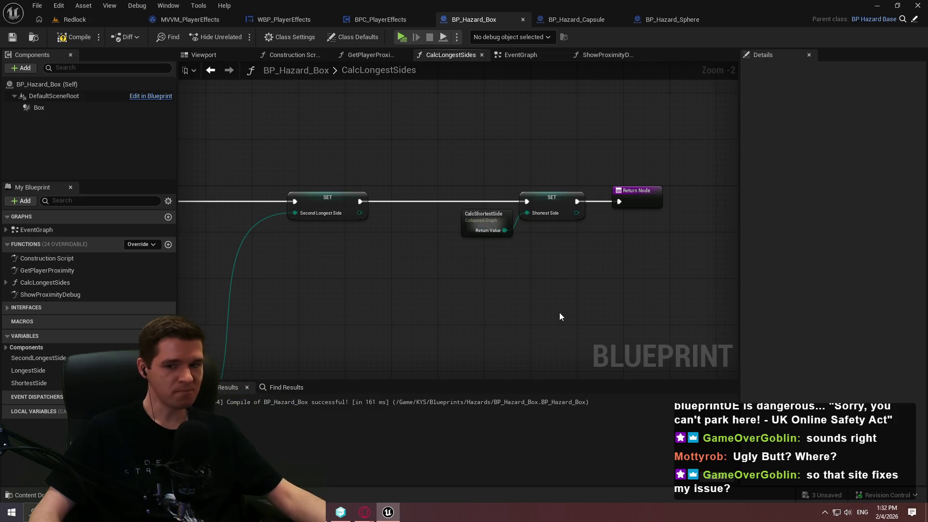
pyautogui.scroll(-2, 381, 295)
pyautogui.scroll(2, 471, 266)
pyautogui.scroll(-3, 464, 273)
pyautogui.moveTo(464, 272)
pyautogui.mouseDown()
pyautogui.moveTo(606, 161)
pyautogui.moveTo(599, 165)
pyautogui.mouseUp()
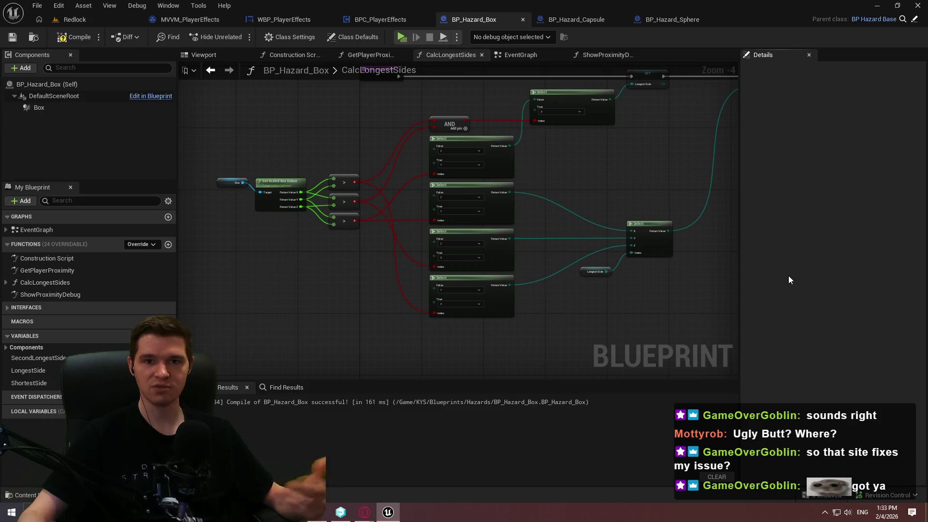
pyautogui.moveTo(717, 277); pyautogui.dragTo(562, 268)
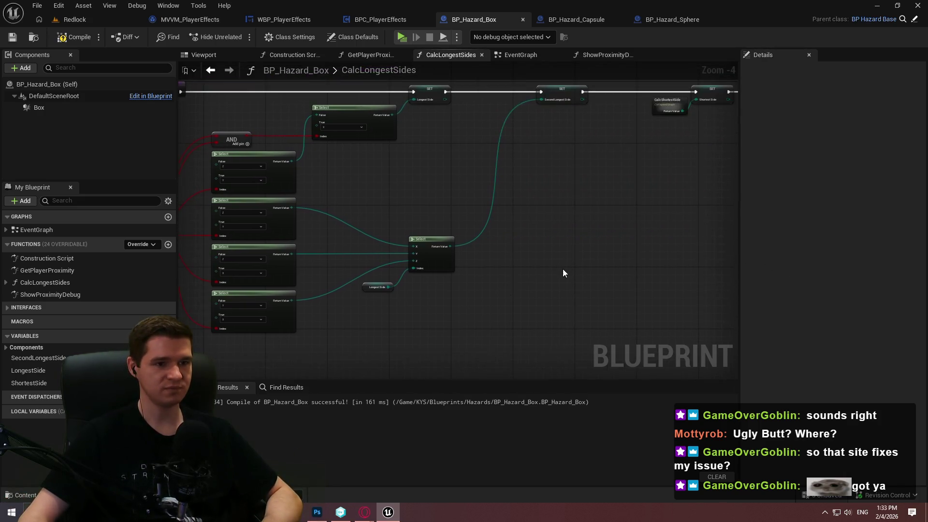
pyautogui.scroll(-2, 529, 262)
pyautogui.scroll(2, 552, 208)
pyautogui.moveTo(552, 208); pyautogui.dragTo(558, 255)
pyautogui.scroll(2, 550, 237)
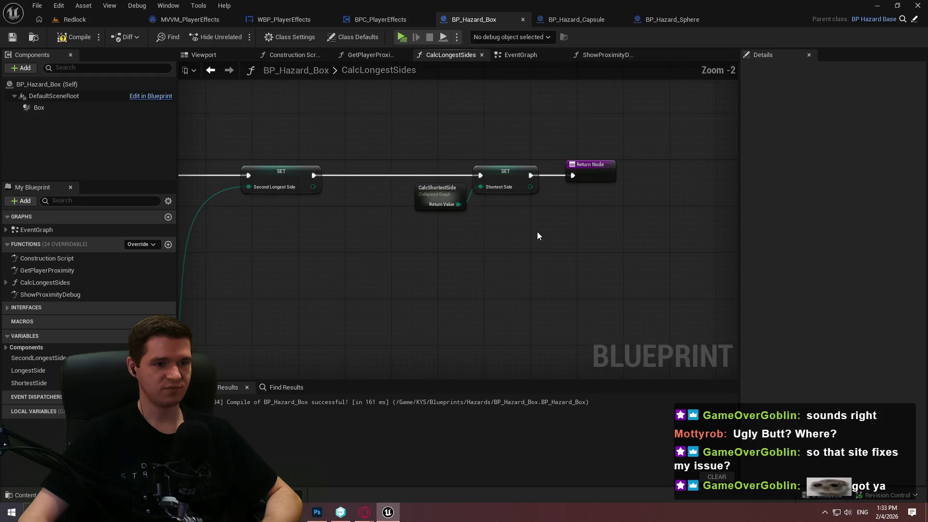
pyautogui.moveTo(512, 167); pyautogui.dragTo(517, 166)
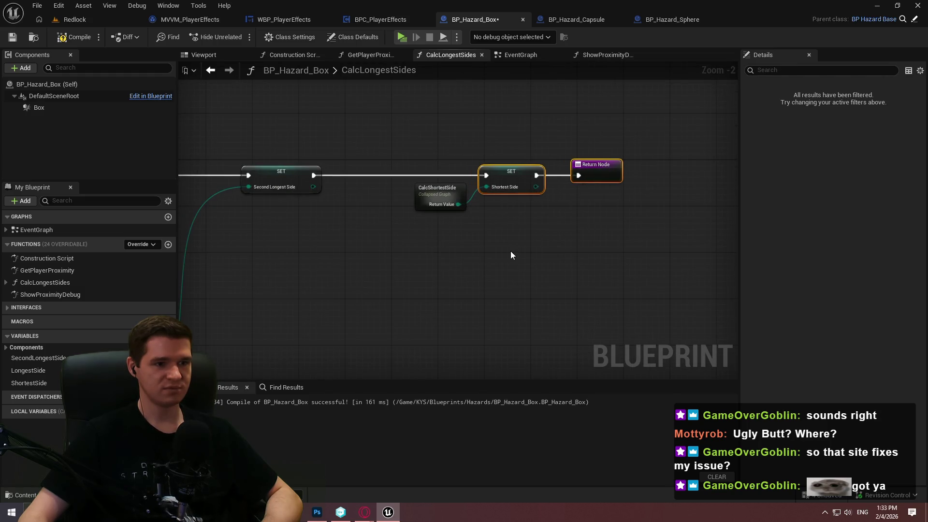
pyautogui.click(511, 252)
pyautogui.click(14, 38)
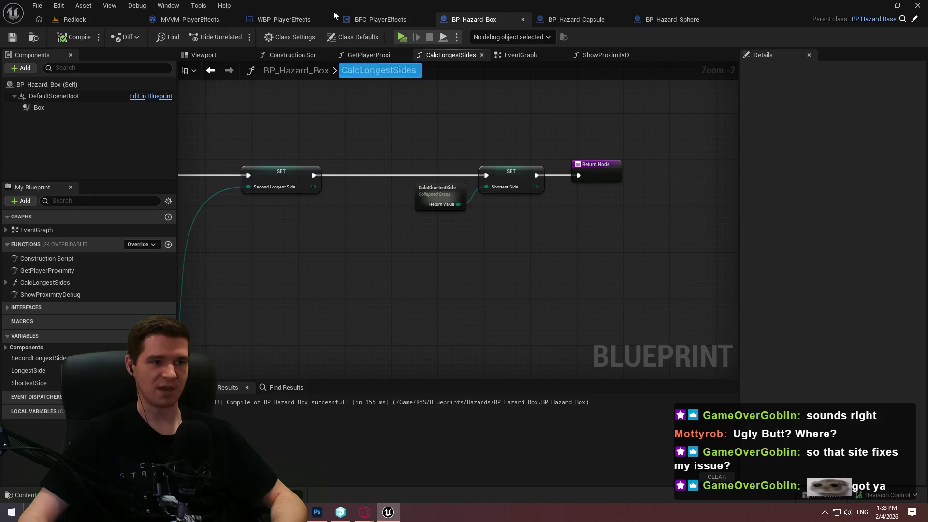
pyautogui.scroll(-2, 503, 89)
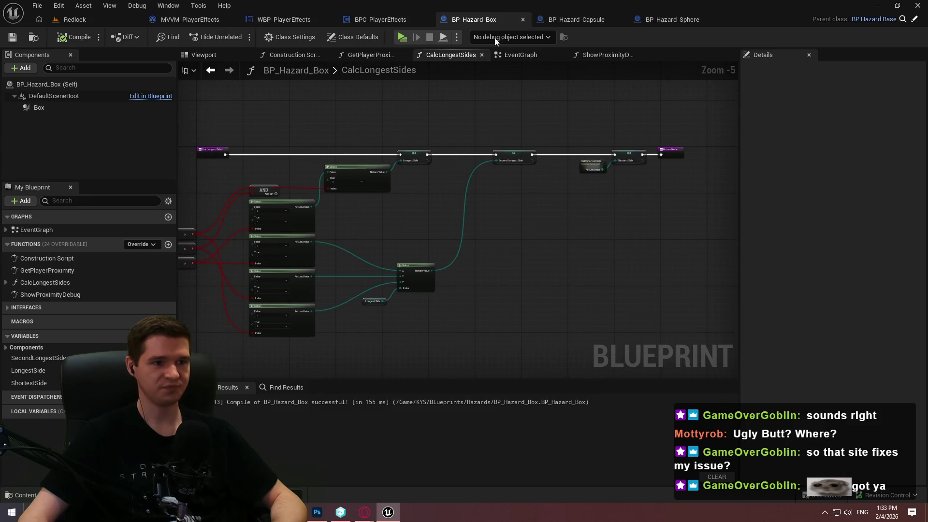
# - In ShowProximityDebug, wire a Shortest Side getter into Select's Index, replacing Second Longest Side
pyautogui.click(608, 55)
pyautogui.moveTo(523, 240); pyautogui.dragTo(551, 157)
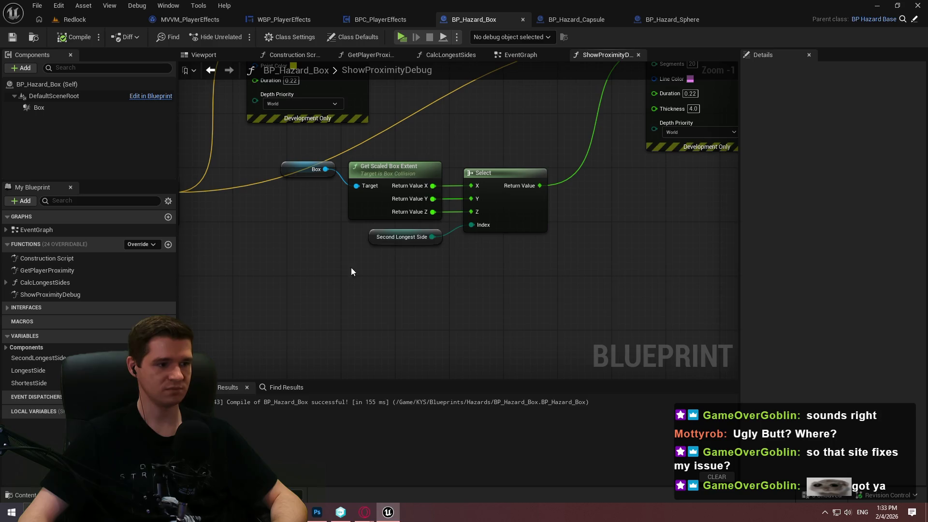
pyautogui.moveTo(36, 384)
pyautogui.mouseDown()
pyautogui.moveTo(381, 260)
pyautogui.moveTo(383, 276)
pyautogui.moveTo(494, 227)
pyautogui.moveTo(471, 225)
pyautogui.mouseUp()
pyautogui.click(385, 285)
pyautogui.click(415, 237)
pyautogui.press('Delete')
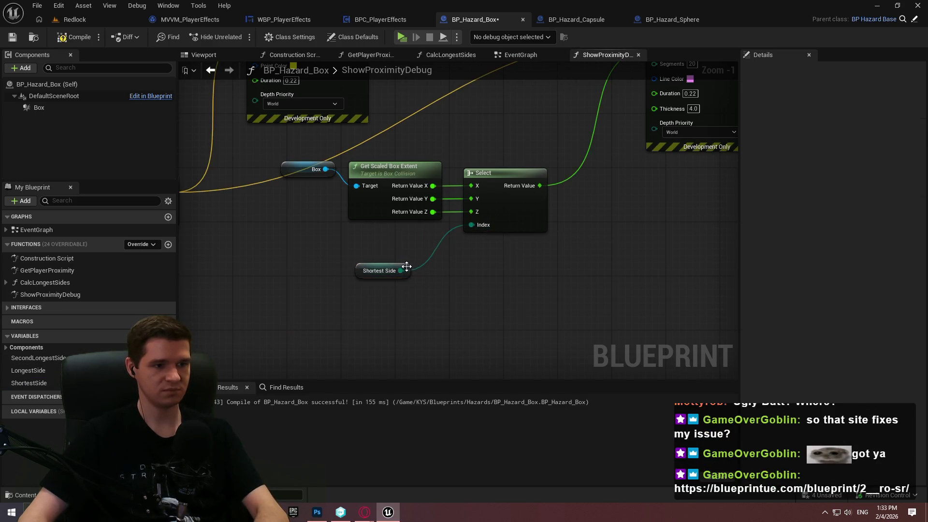
pyautogui.moveTo(409, 270); pyautogui.dragTo(437, 243)
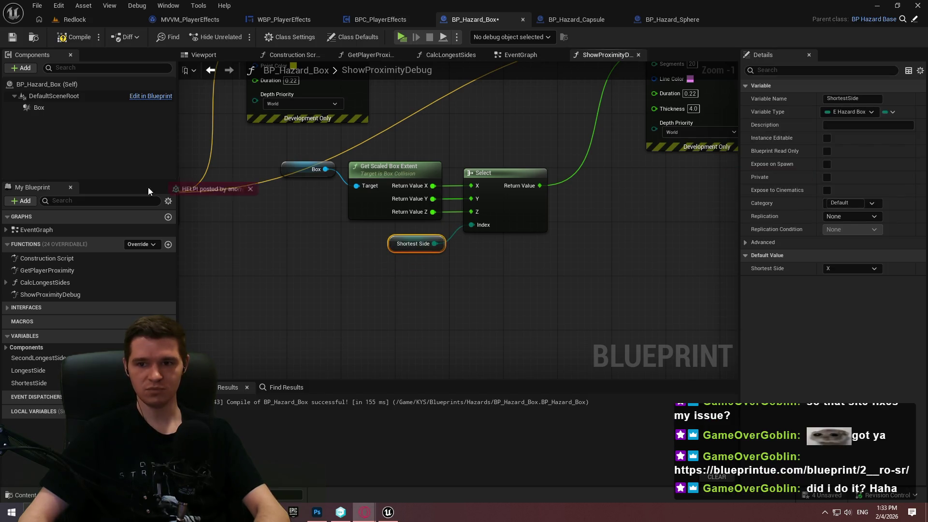
pyautogui.click(321, 191)
pyautogui.scroll(-2, 489, 239)
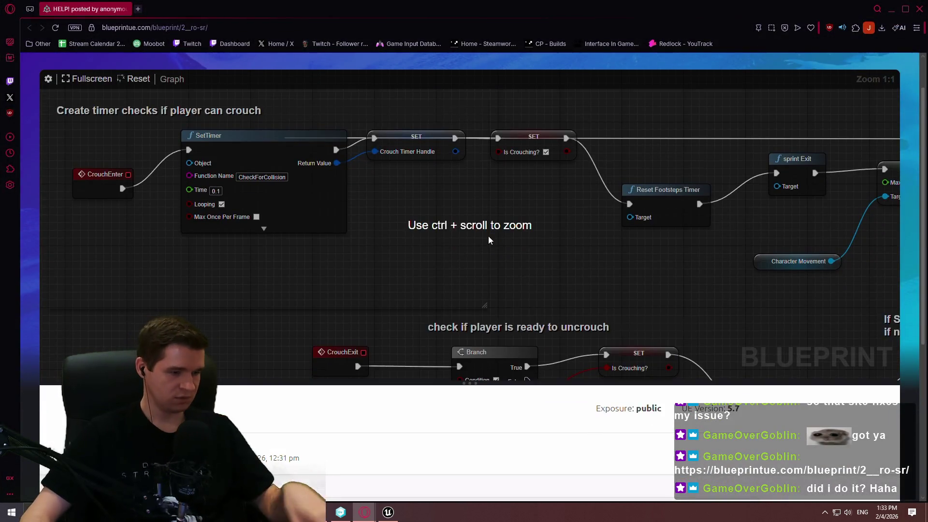
# - Zoom and pan the posted crouch-and-sprint graph, then return to Unreal centred on Draw Debug Sphere
pyautogui.scroll(-6, 483, 232)
pyautogui.scroll(1, 246, 406)
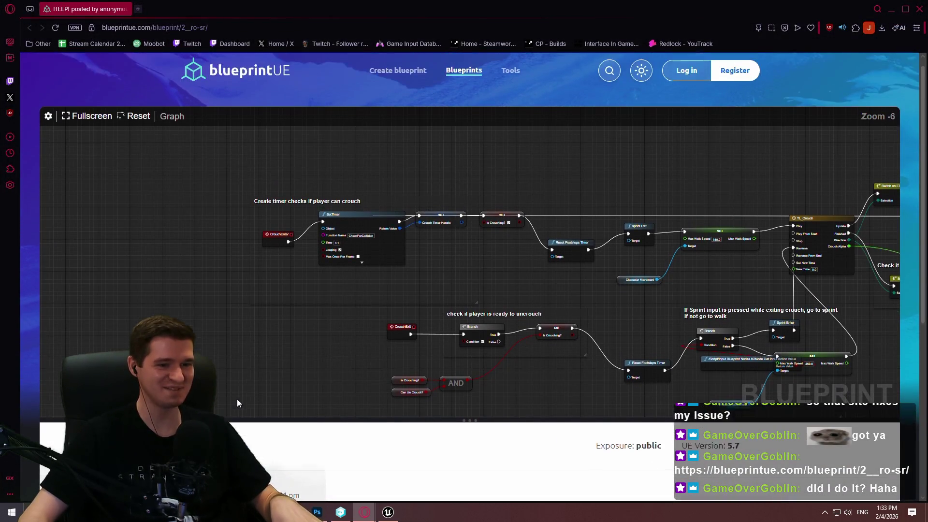
pyautogui.scroll(-2, 237, 401)
pyautogui.scroll(2, 522, 256)
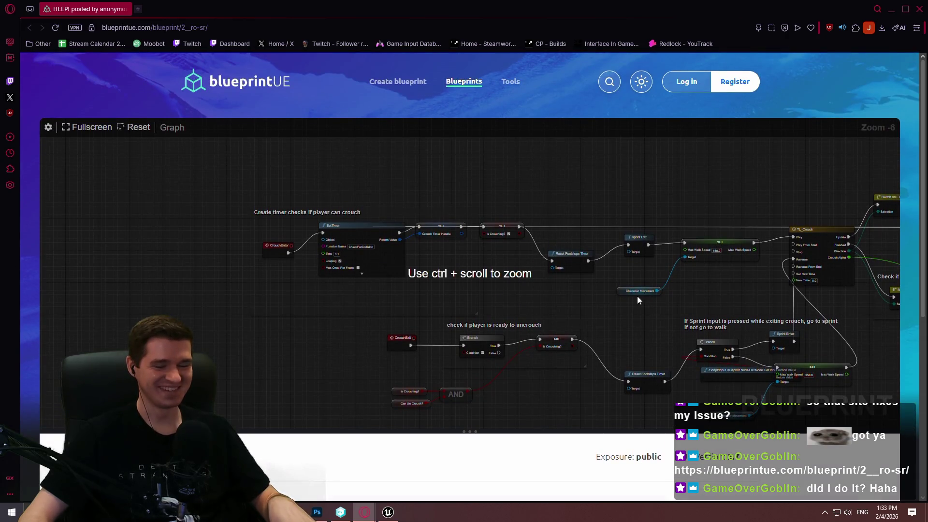
pyautogui.moveTo(636, 296); pyautogui.dragTo(509, 207)
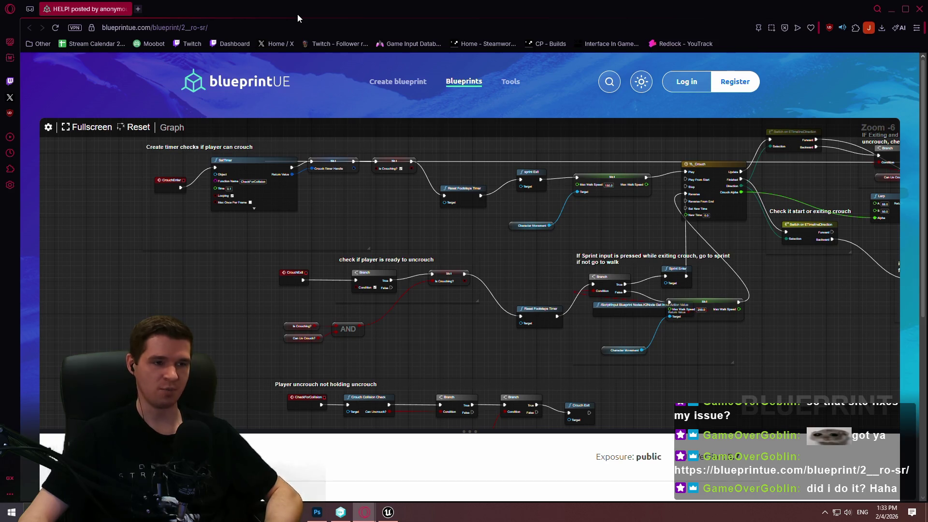
pyautogui.hotkey('alt', 'Tab')
pyautogui.scroll(1, 503, 186)
pyautogui.moveTo(503, 186); pyautogui.dragTo(392, 346)
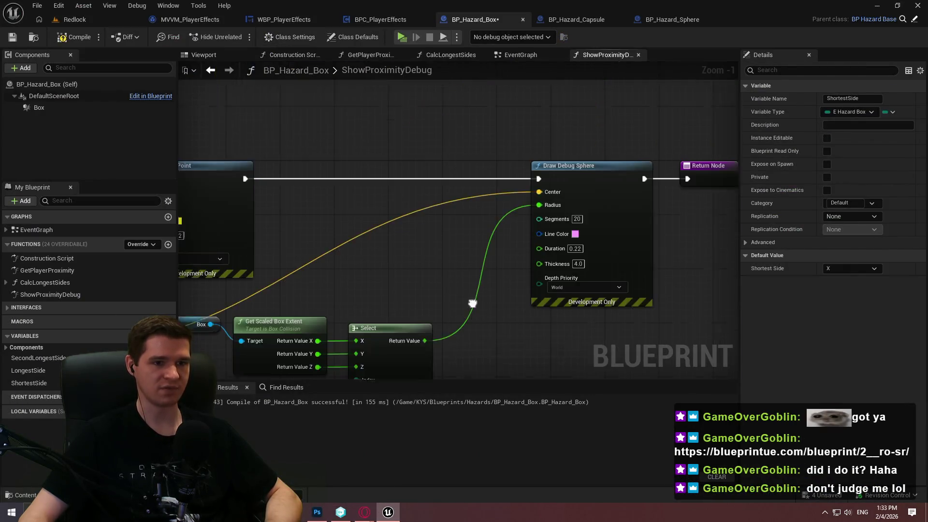
# - Pan the blueprintUE graph to the Player uncrouch section, then open Draw Debug Sphere's node actions
pyautogui.moveTo(559, 168); pyautogui.dragTo(472, 146)
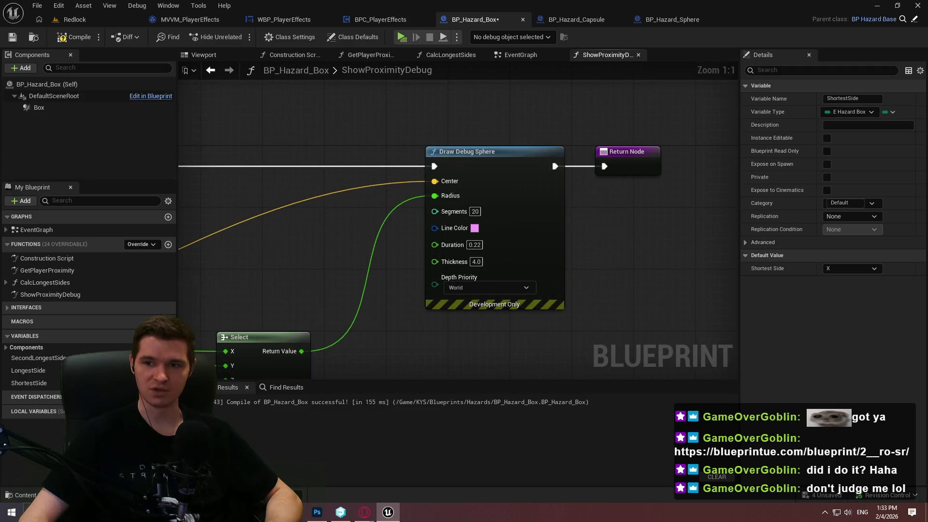
pyautogui.hotkey('alt', 'Tab')
pyautogui.scroll(-4, 354, 373)
pyautogui.scroll(4, 352, 387)
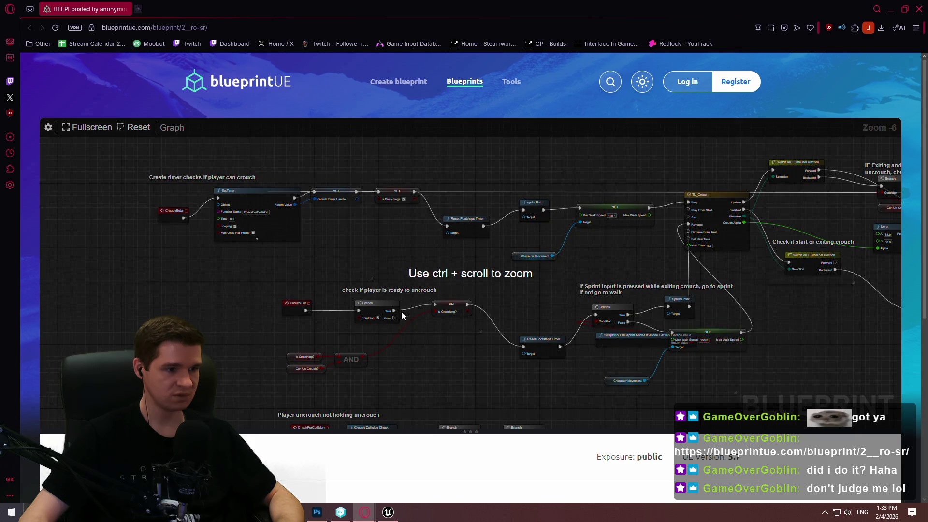
pyautogui.moveTo(402, 315)
pyautogui.mouseDown()
pyautogui.moveTo(196, 228)
pyautogui.moveTo(159, 310)
pyautogui.moveTo(335, 187)
pyautogui.moveTo(556, 298)
pyautogui.mouseUp()
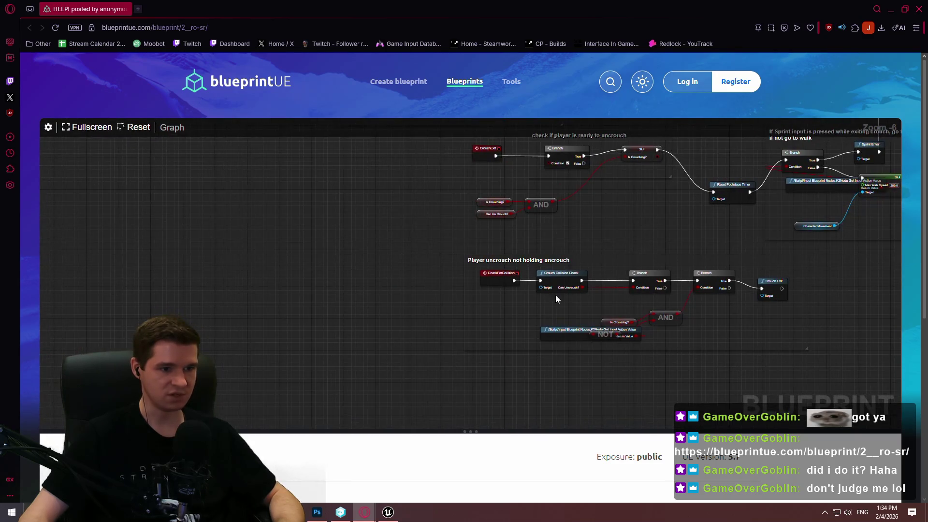
pyautogui.scroll(-2, 559, 231)
pyautogui.moveTo(559, 232); pyautogui.dragTo(497, 279)
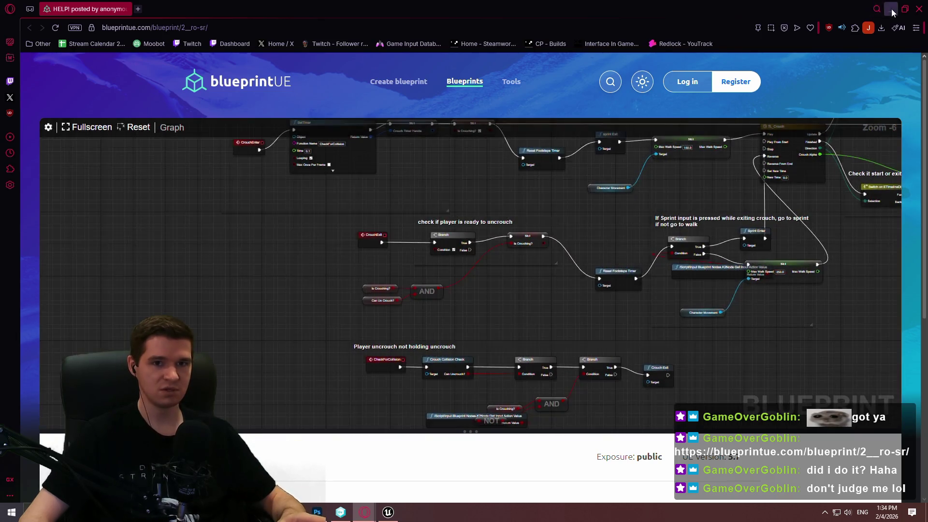
pyautogui.click(892, 11)
pyautogui.rightClick(537, 150)
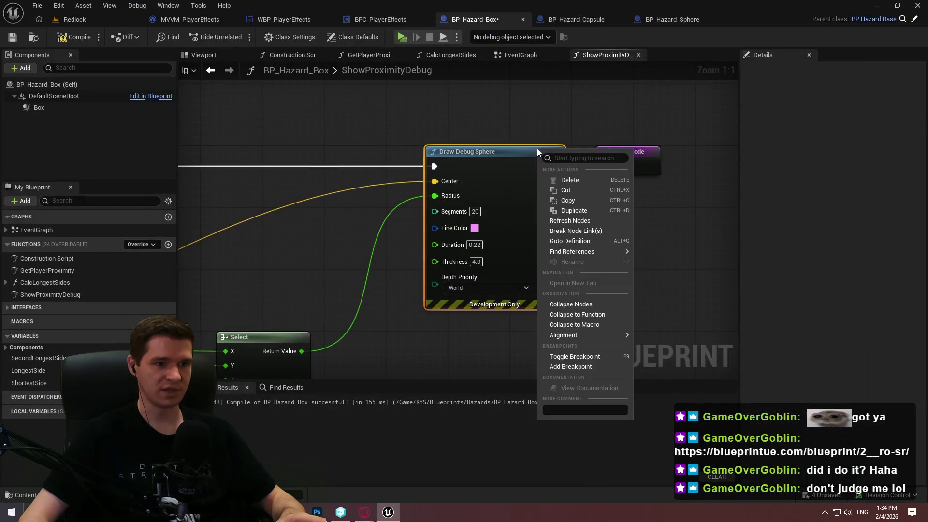
# - Add a breakpoint to the Draw Debug Sphere node, then bring the blueprintUE page forward
pyautogui.click(581, 366)
pyautogui.moveTo(577, 218)
pyautogui.mouseDown()
pyautogui.moveTo(555, 197)
pyautogui.moveTo(517, 221)
pyautogui.mouseUp()
pyautogui.rightClick(498, 164)
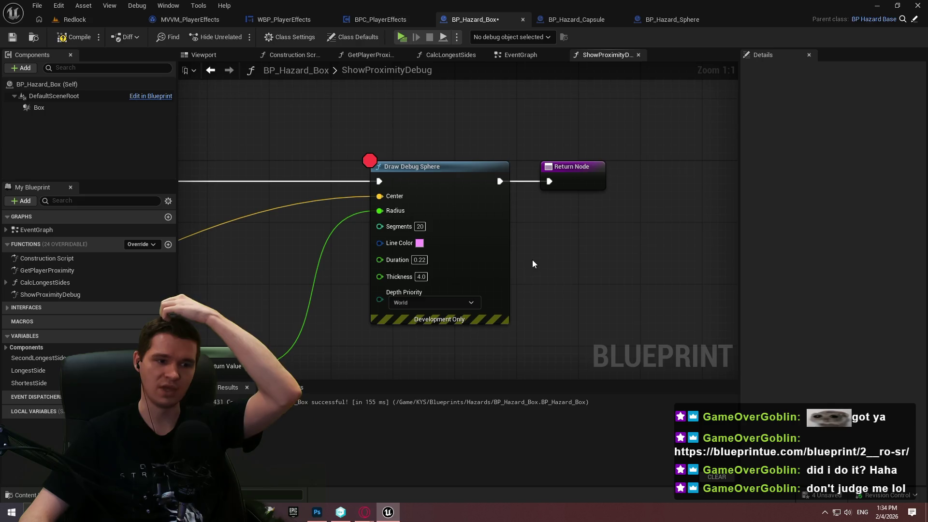
pyautogui.click(365, 512)
pyautogui.click(471, 464)
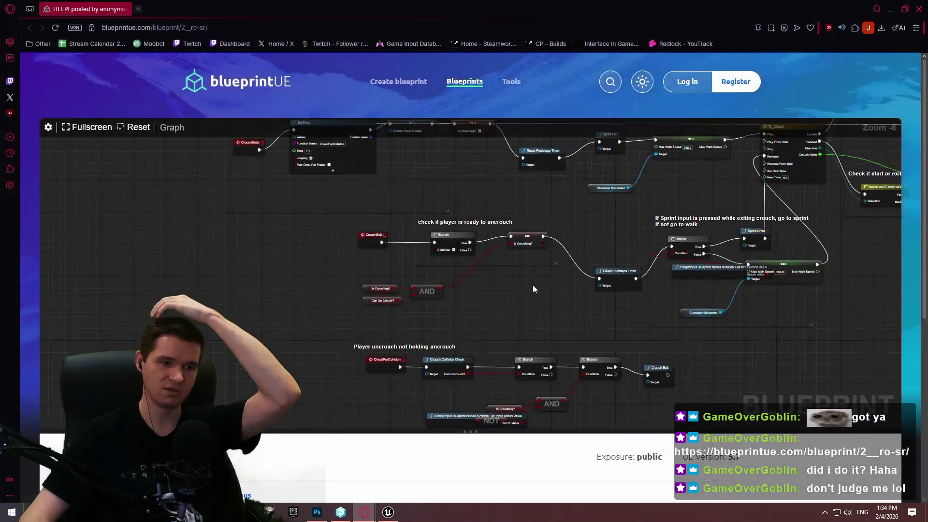
# - Pan the posted crouch graph across TL_Crouch, the capsule nodes and the sprint-exit branch
pyautogui.moveTo(560, 217); pyautogui.dragTo(465, 271)
pyautogui.scroll(-2, 575, 198)
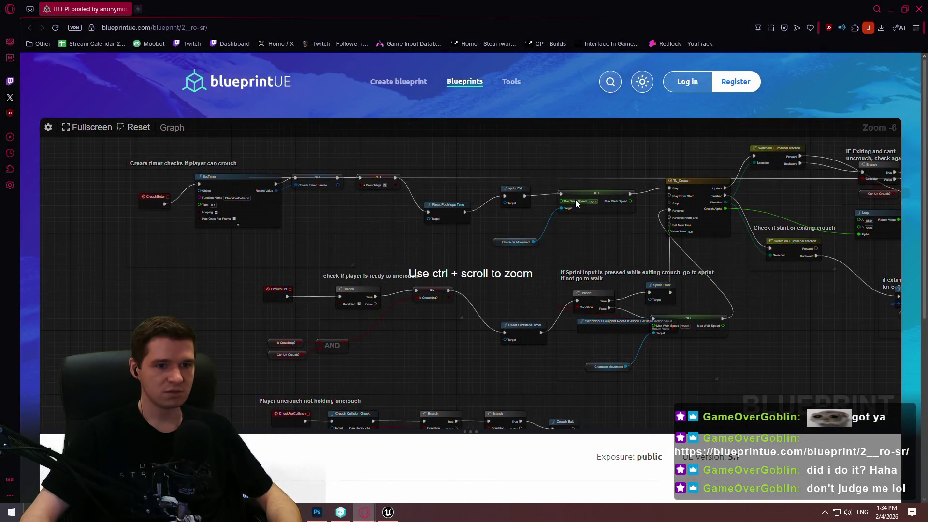
pyautogui.scroll(3, 444, 248)
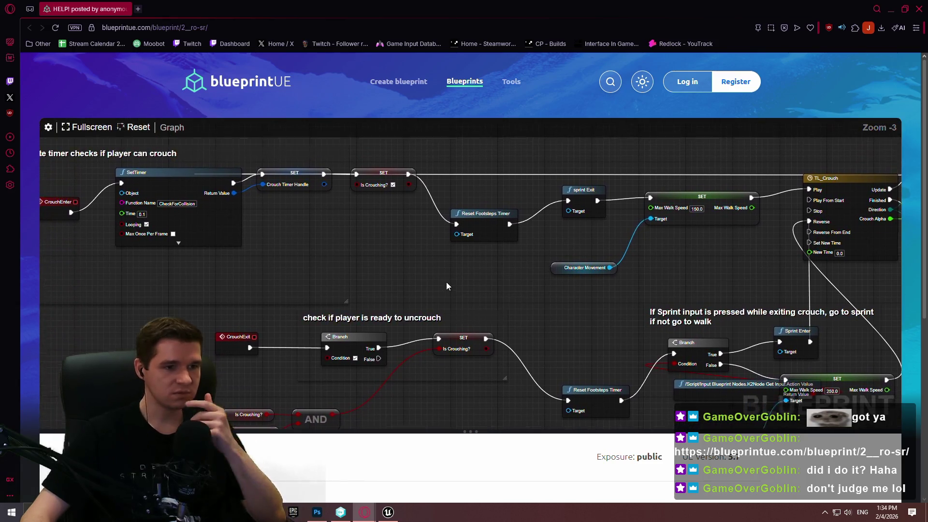
pyautogui.moveTo(446, 280); pyautogui.dragTo(447, 285)
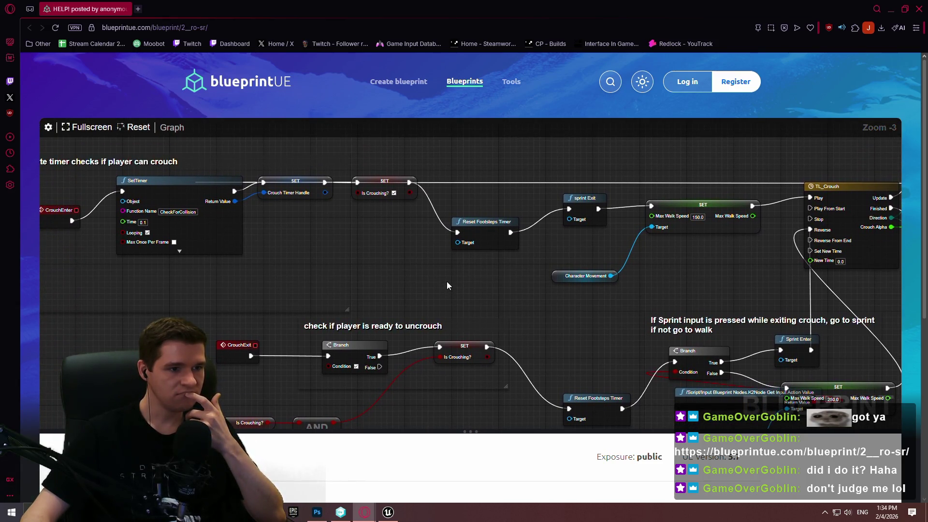
pyautogui.scroll(-4, 444, 283)
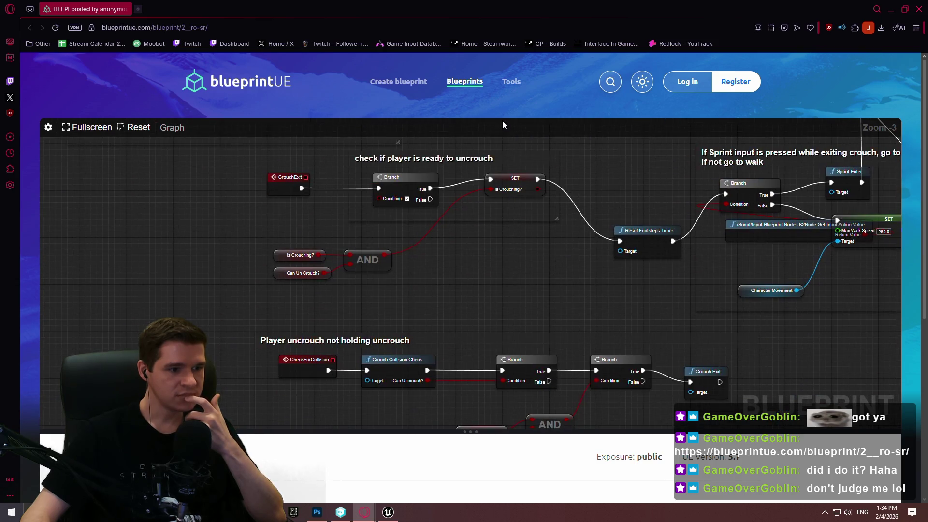
pyautogui.hscroll(2, 503, 120)
pyautogui.moveTo(528, 160)
pyautogui.mouseDown()
pyautogui.moveTo(315, 311)
pyautogui.moveTo(0, 340)
pyautogui.moveTo(461, 165)
pyautogui.moveTo(518, 349)
pyautogui.moveTo(625, 317)
pyautogui.moveTo(619, 311)
pyautogui.moveTo(607, 322)
pyautogui.mouseUp()
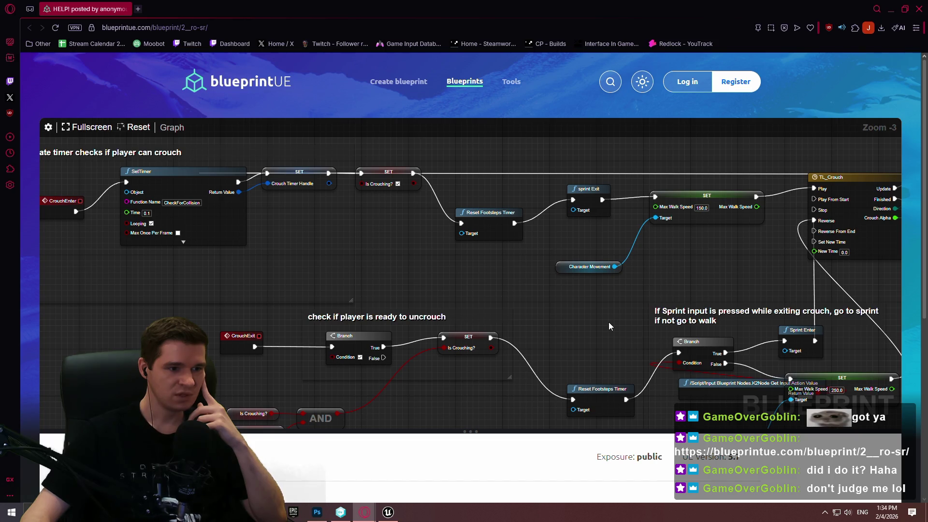
pyautogui.moveTo(608, 322)
pyautogui.mouseDown()
pyautogui.moveTo(646, 324)
pyautogui.moveTo(147, 324)
pyautogui.moveTo(124, 340)
pyautogui.mouseUp()
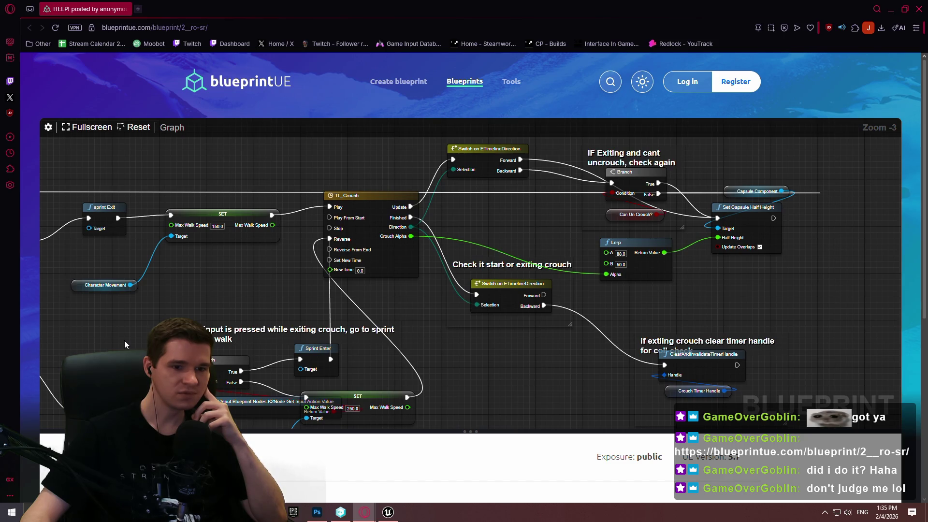
pyautogui.moveTo(124, 340); pyautogui.dragTo(131, 297)
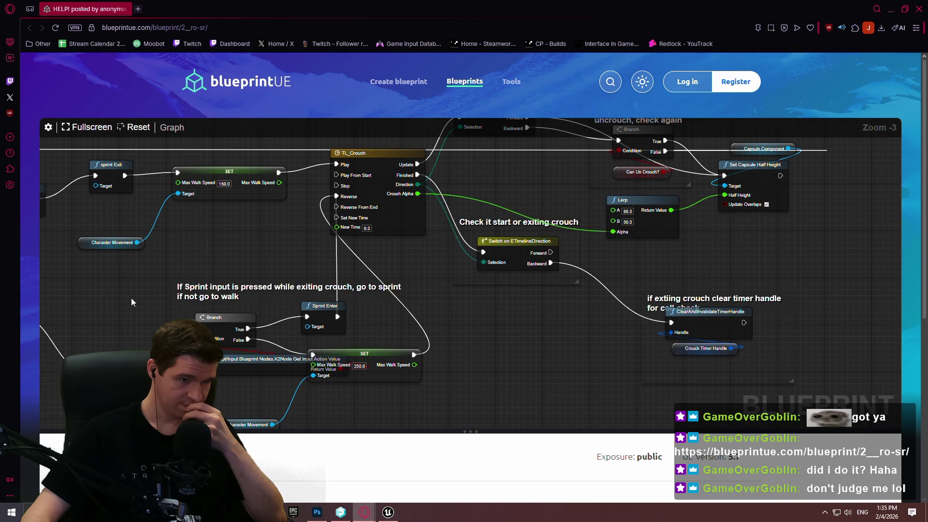
pyautogui.moveTo(132, 298); pyautogui.dragTo(158, 321)
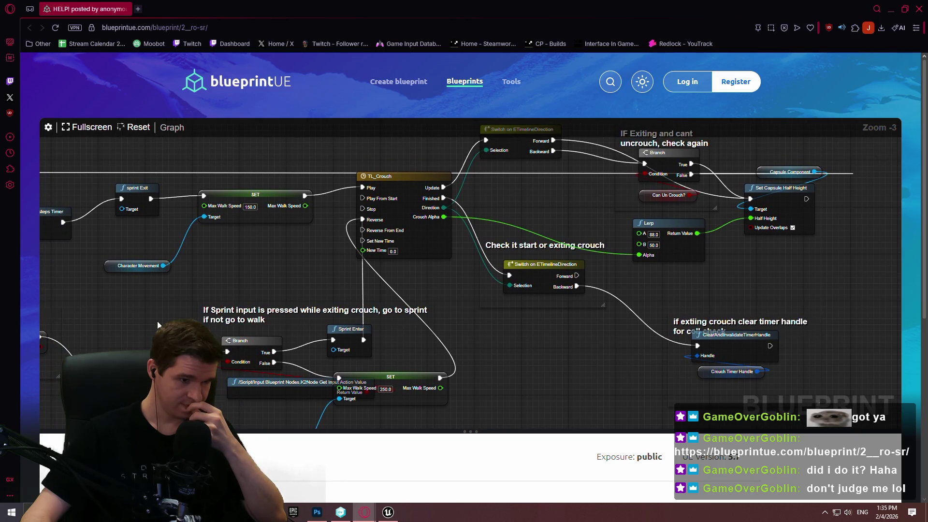
pyautogui.moveTo(157, 321)
pyautogui.mouseDown()
pyautogui.moveTo(387, 318)
pyautogui.moveTo(387, 326)
pyautogui.mouseUp()
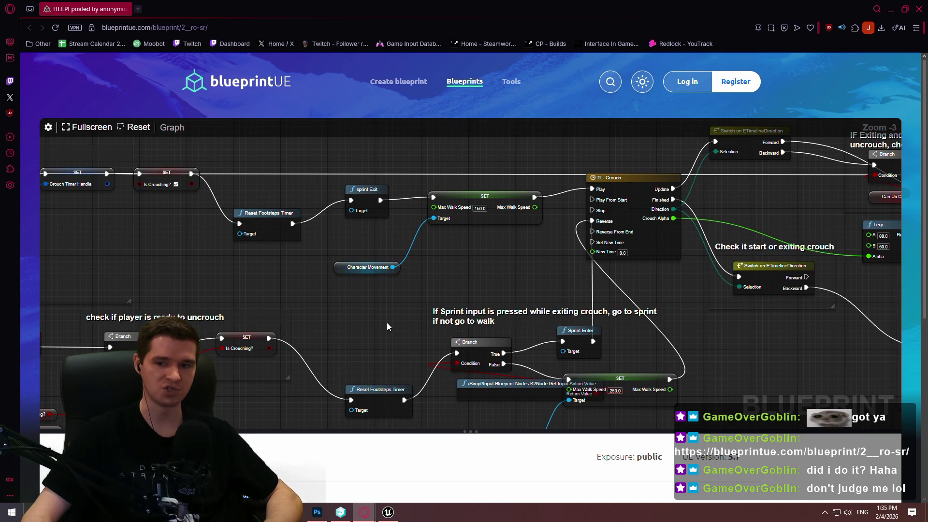
# - Pan through the crouch chain and drag Get Input Action Value up above the uncrouch wiring
pyautogui.moveTo(387, 323); pyautogui.dragTo(652, 330)
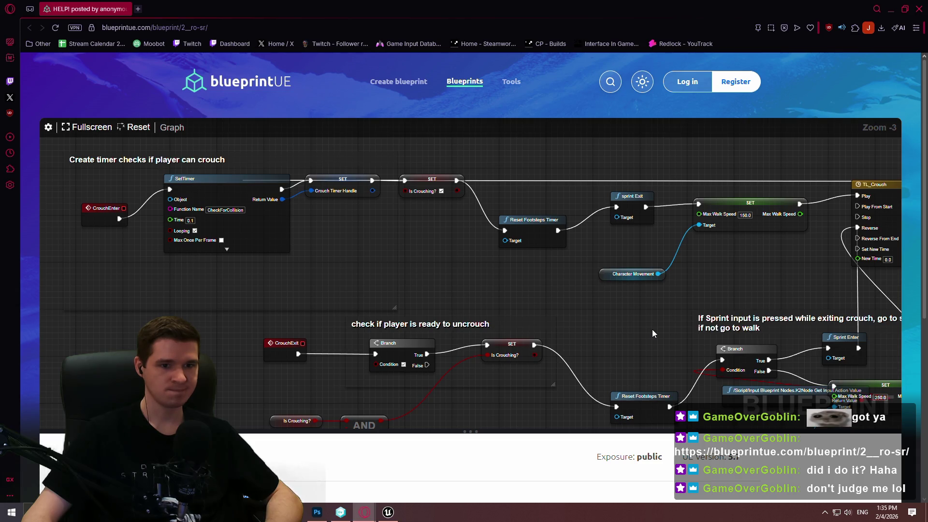
pyautogui.moveTo(651, 333); pyautogui.dragTo(650, 331)
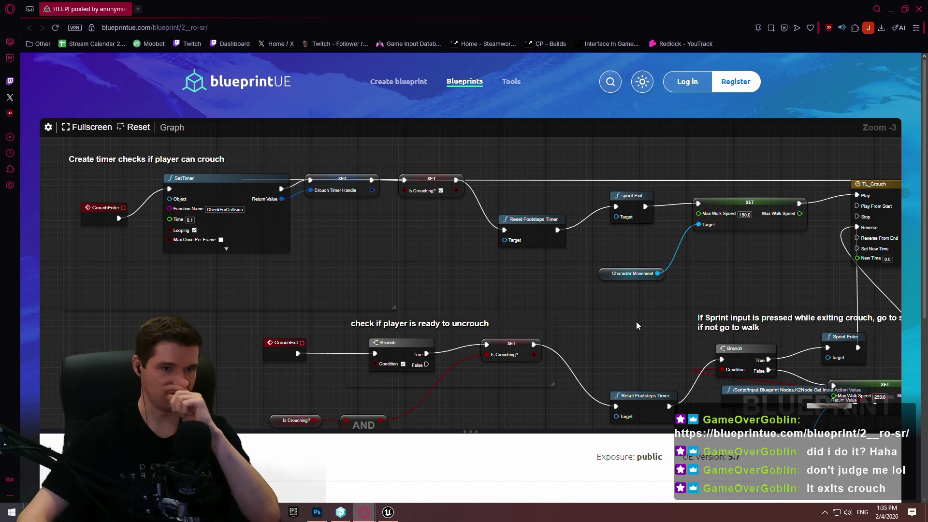
pyautogui.moveTo(721, 293)
pyautogui.mouseDown()
pyautogui.moveTo(660, 230)
pyautogui.moveTo(628, 242)
pyautogui.mouseUp()
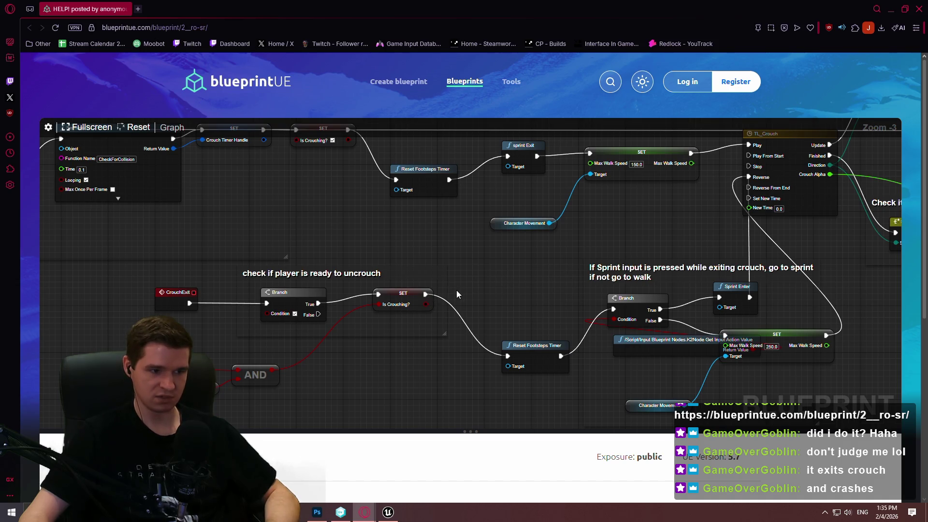
pyautogui.moveTo(468, 282)
pyautogui.mouseDown()
pyautogui.moveTo(60, 313)
pyautogui.moveTo(790, 213)
pyautogui.moveTo(425, 303)
pyautogui.moveTo(455, 265)
pyautogui.mouseUp()
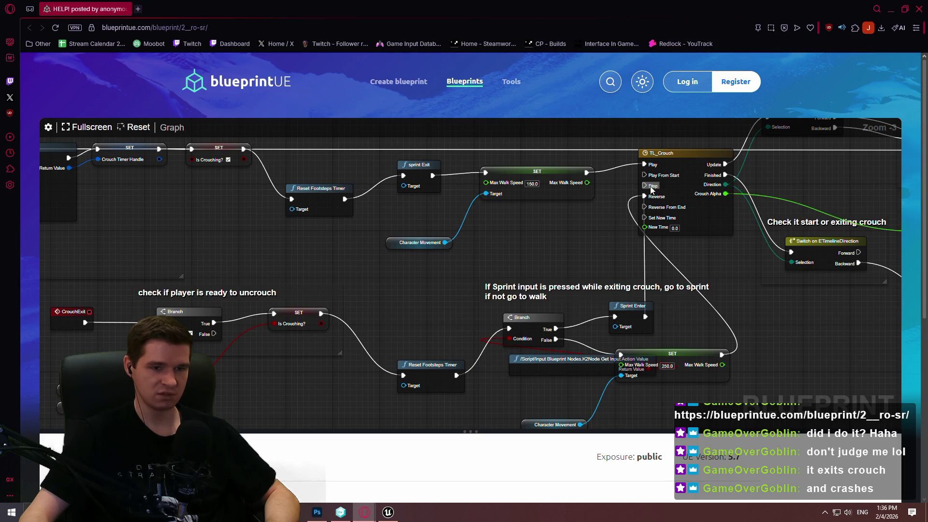
pyautogui.moveTo(804, 304)
pyautogui.mouseDown()
pyautogui.moveTo(586, 306)
pyautogui.moveTo(439, 356)
pyautogui.mouseUp()
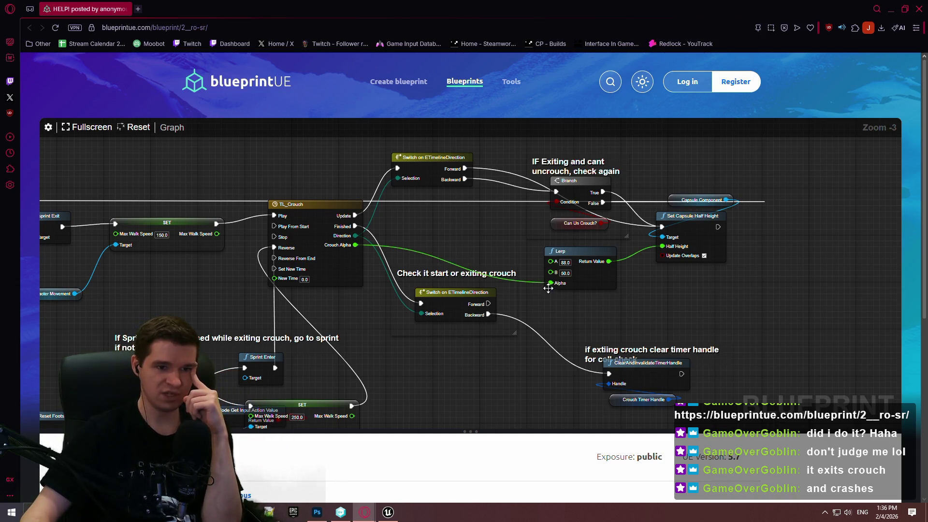
pyautogui.moveTo(546, 294); pyautogui.dragTo(609, 280)
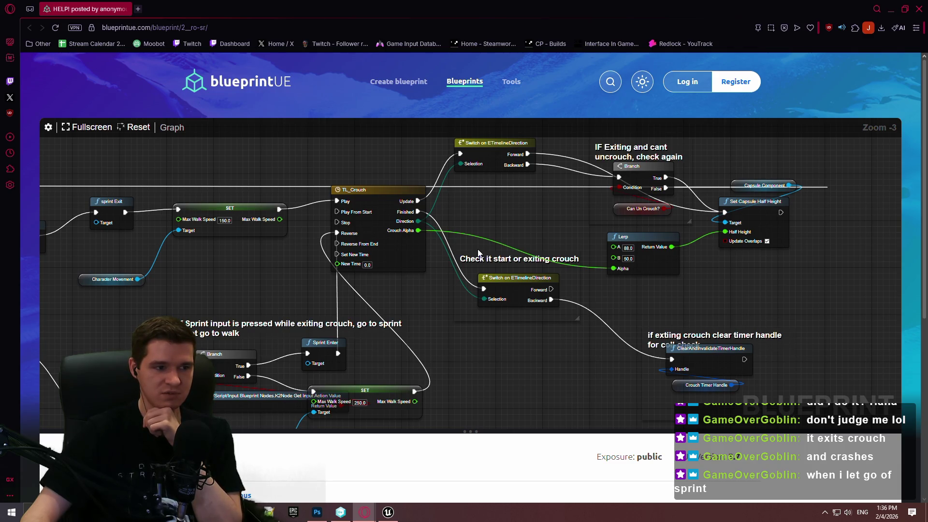
pyautogui.moveTo(456, 254)
pyautogui.mouseDown()
pyautogui.moveTo(797, 145)
pyautogui.moveTo(758, 276)
pyautogui.mouseUp()
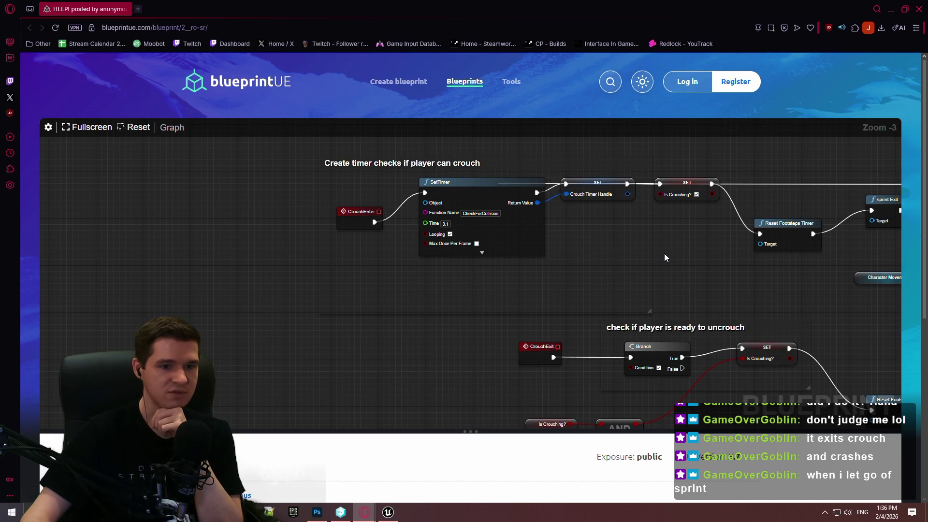
pyautogui.moveTo(758, 306)
pyautogui.mouseDown()
pyautogui.moveTo(649, 270)
pyautogui.moveTo(399, 292)
pyautogui.moveTo(359, 168)
pyautogui.mouseUp()
pyautogui.moveTo(639, 259)
pyautogui.mouseDown()
pyautogui.moveTo(564, 264)
pyautogui.moveTo(509, 202)
pyautogui.moveTo(445, 181)
pyautogui.mouseUp()
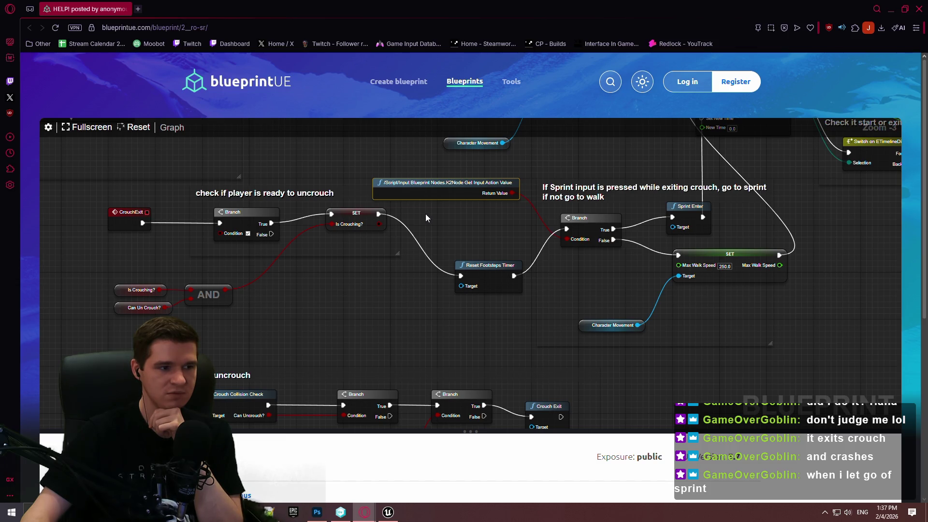
pyautogui.moveTo(425, 214); pyautogui.dragTo(613, 236)
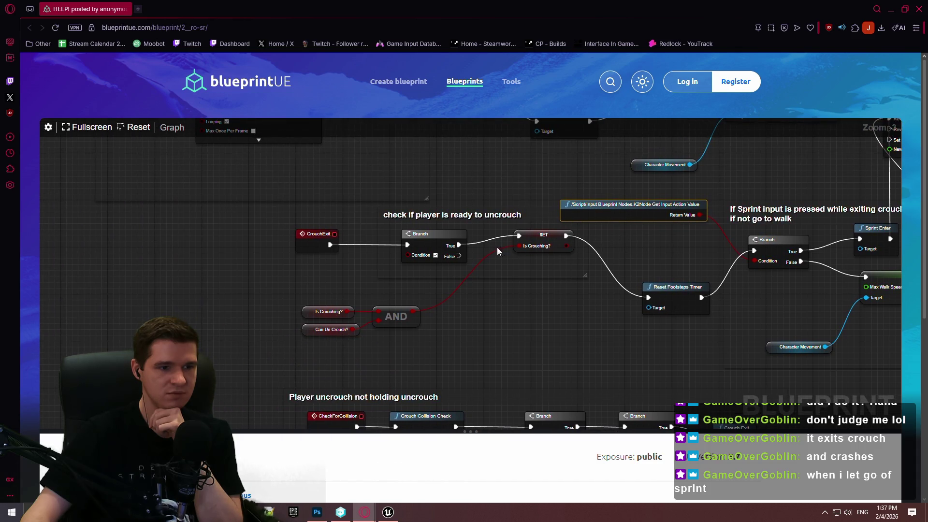
# - Select the uncrouch Branch and pan to the 'Player uncrouch not holding uncrouch' section
pyautogui.moveTo(470, 267); pyautogui.dragTo(390, 229)
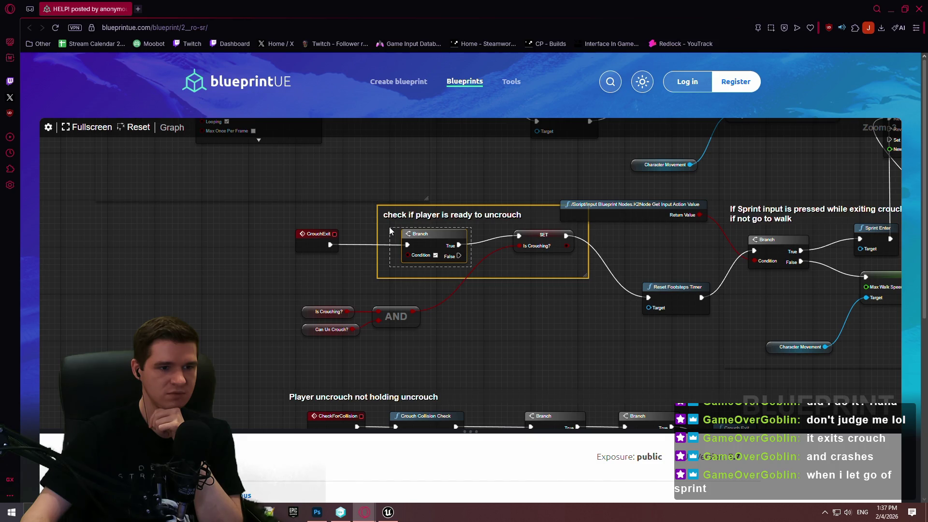
pyautogui.moveTo(389, 227); pyautogui.dragTo(389, 227)
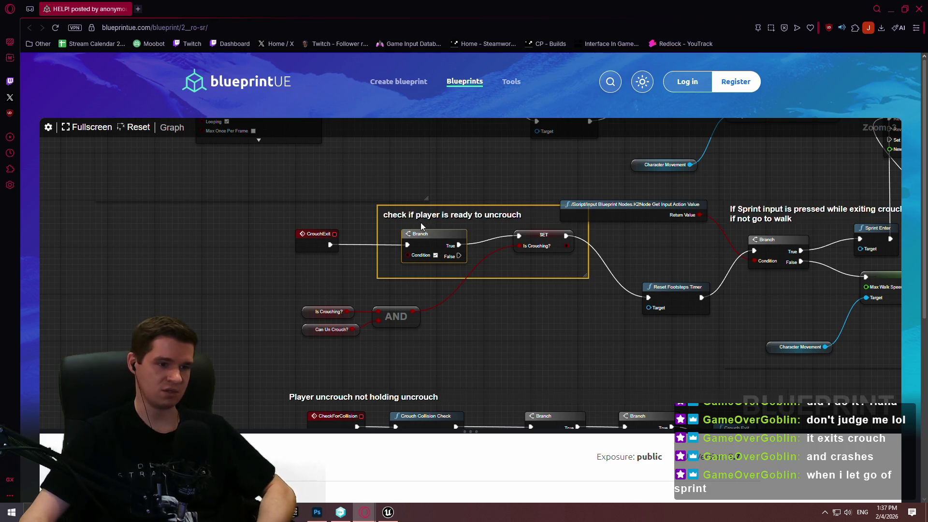
pyautogui.moveTo(474, 263); pyautogui.dragTo(392, 234)
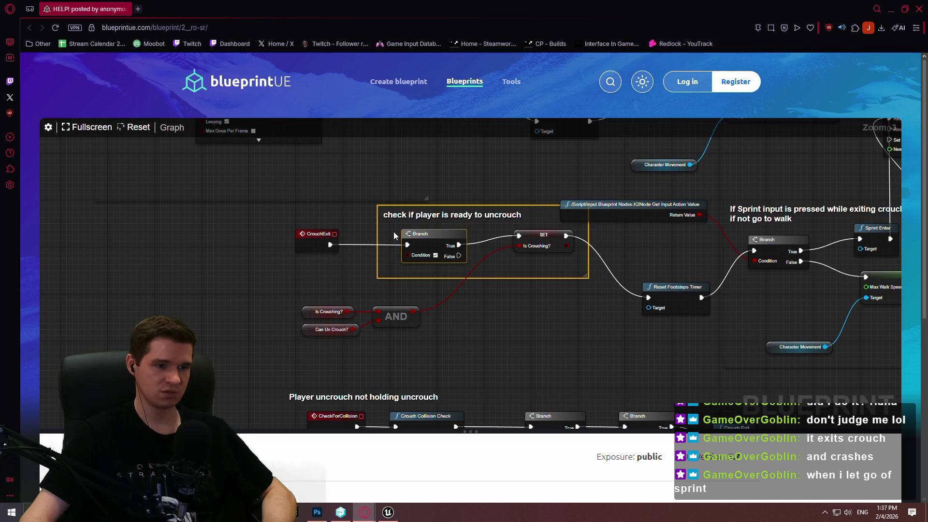
pyautogui.scroll(-1, 445, 250)
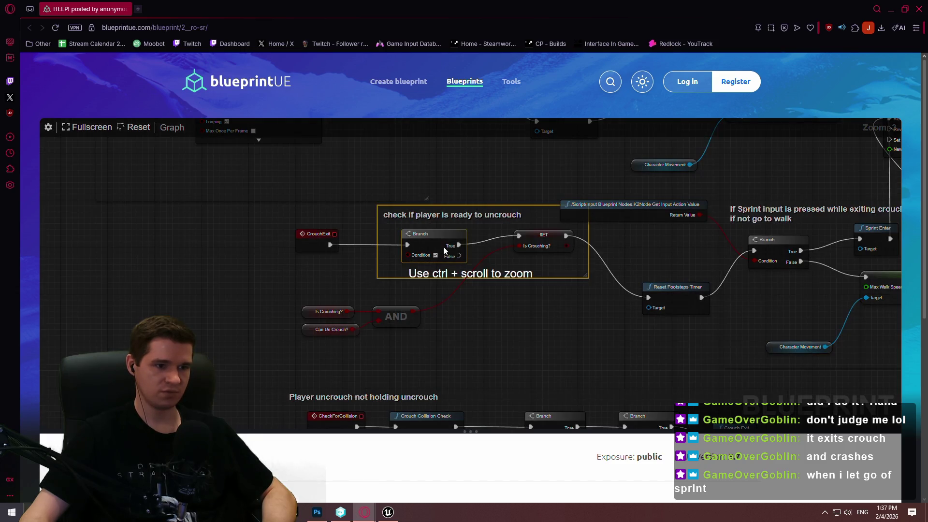
pyautogui.moveTo(434, 286); pyautogui.dragTo(514, 337)
pyautogui.moveTo(483, 230)
pyautogui.mouseDown()
pyautogui.moveTo(476, 310)
pyautogui.moveTo(462, 164)
pyautogui.mouseUp()
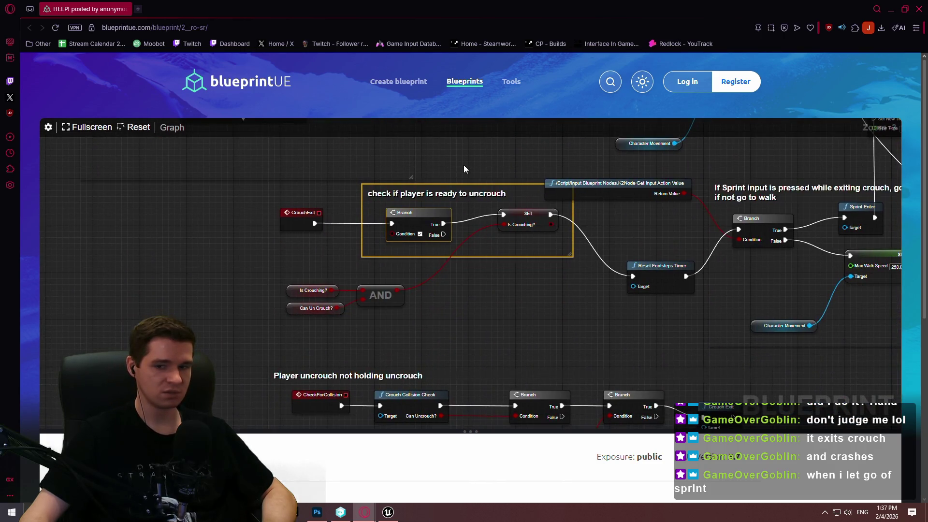
pyautogui.moveTo(531, 238)
pyautogui.mouseDown()
pyautogui.moveTo(483, 277)
pyautogui.moveTo(401, 277)
pyautogui.mouseUp()
pyautogui.moveTo(401, 278); pyautogui.dragTo(396, 275)
pyautogui.scroll(-5, 396, 275)
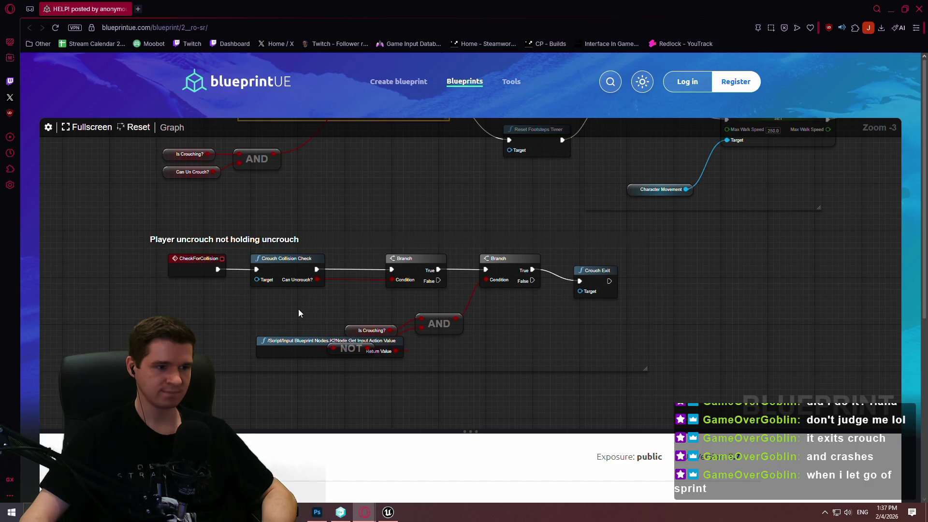
# - Pan back to the ready-to-uncrouch Branch and its sprint-or-250 walk speed logic
pyautogui.hscroll(5, 312, 300)
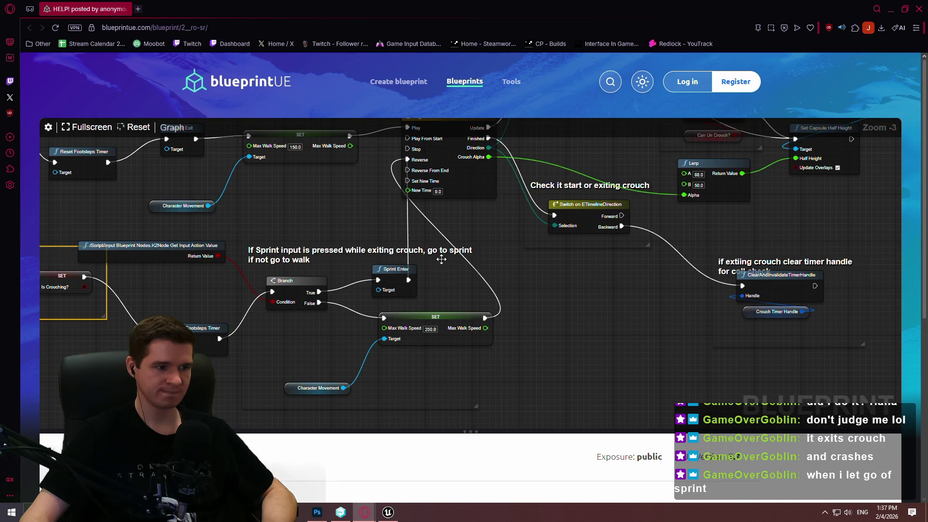
pyautogui.hscroll(3, 369, 316)
pyautogui.scroll(1, 369, 316)
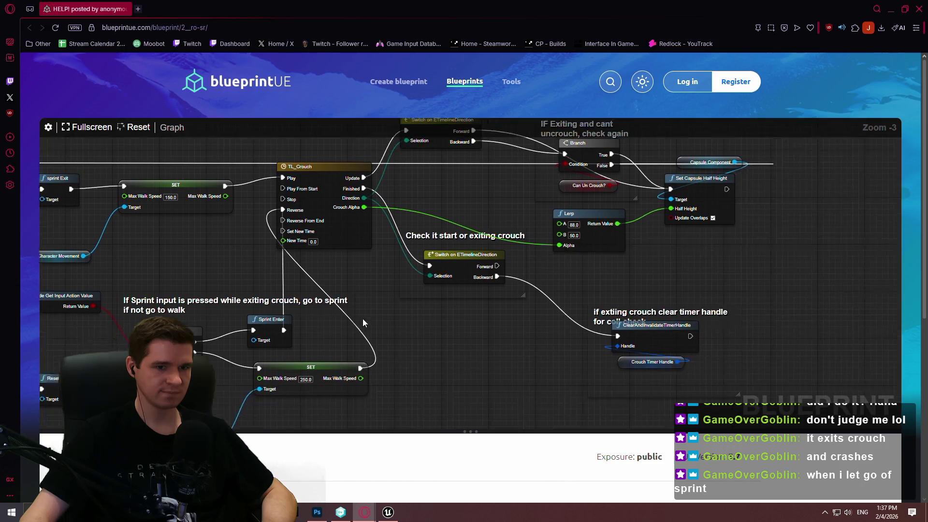
pyautogui.moveTo(360, 319)
pyautogui.mouseDown()
pyautogui.moveTo(476, 379)
pyautogui.moveTo(830, 277)
pyautogui.mouseUp()
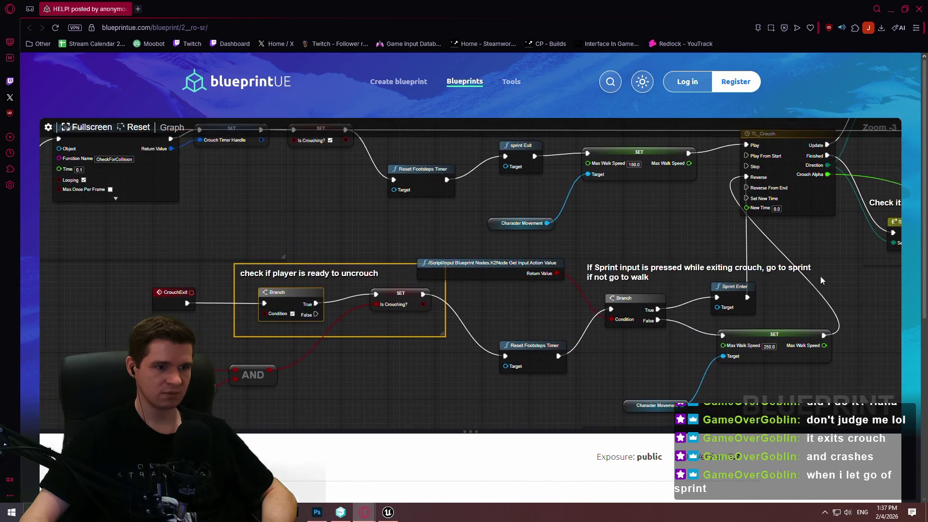
pyautogui.moveTo(593, 248); pyautogui.dragTo(605, 265)
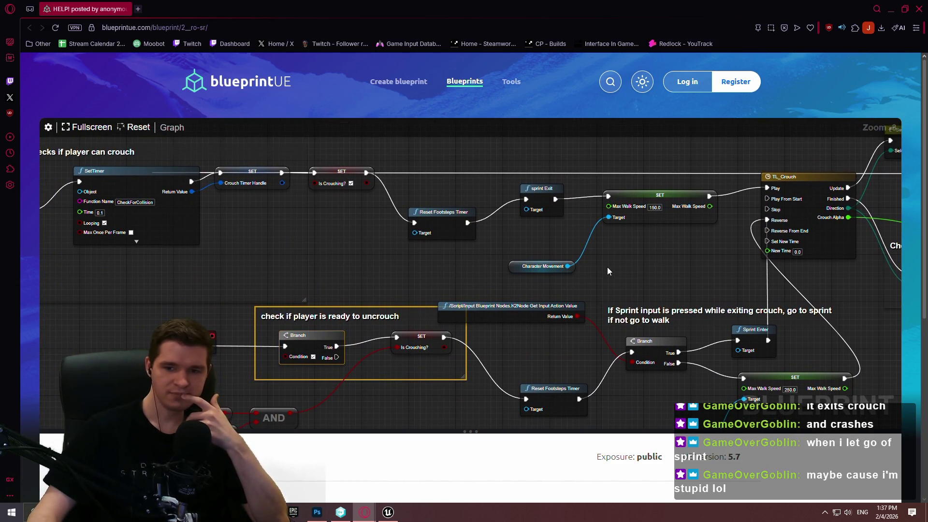
pyautogui.moveTo(607, 267); pyautogui.dragTo(611, 248)
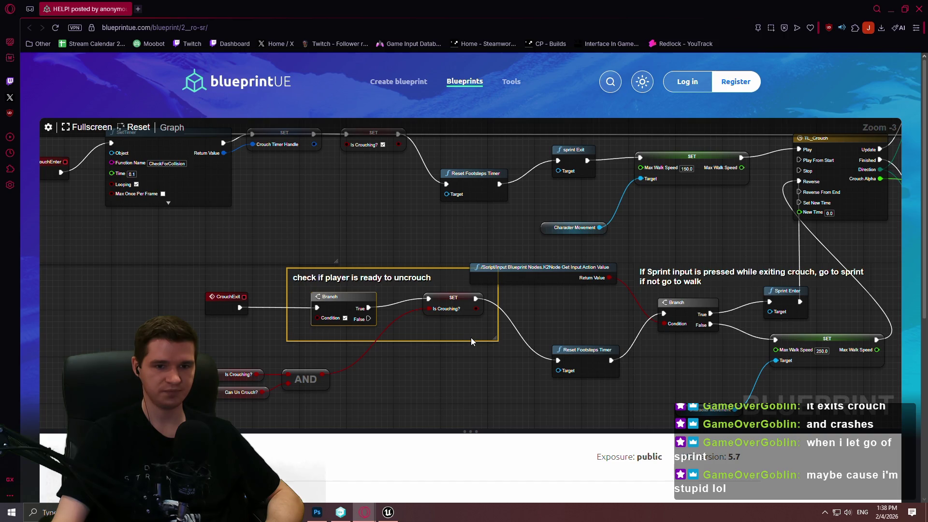
# - Pan the posted graph over the crouch timer creation nodes and TL_Crouch capsule logic
pyautogui.hscroll(3, 451, 329)
pyautogui.scroll(-1, 577, 208)
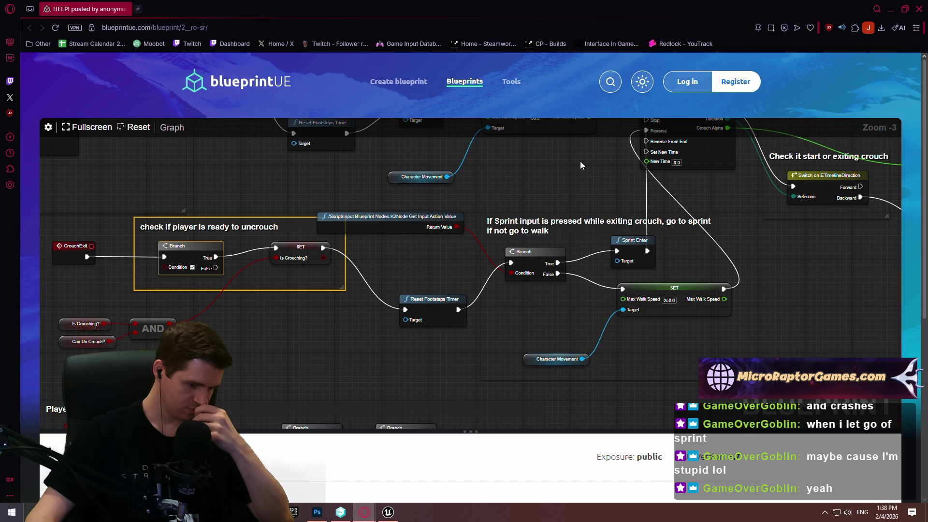
pyautogui.moveTo(580, 161)
pyautogui.mouseDown()
pyautogui.moveTo(672, 208)
pyautogui.moveTo(637, 284)
pyautogui.moveTo(543, 302)
pyautogui.mouseUp()
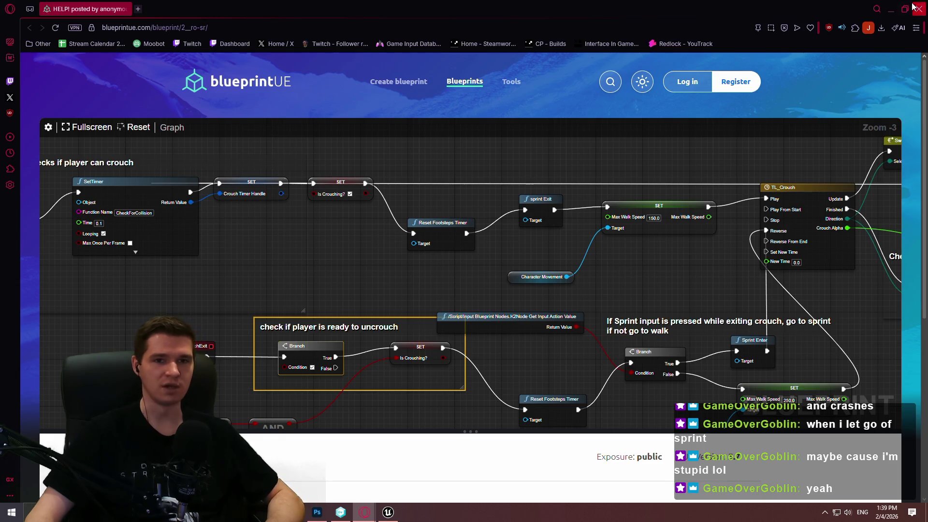
pyautogui.moveTo(771, 265)
pyautogui.mouseDown()
pyautogui.moveTo(647, 182)
pyautogui.moveTo(719, 251)
pyautogui.mouseUp()
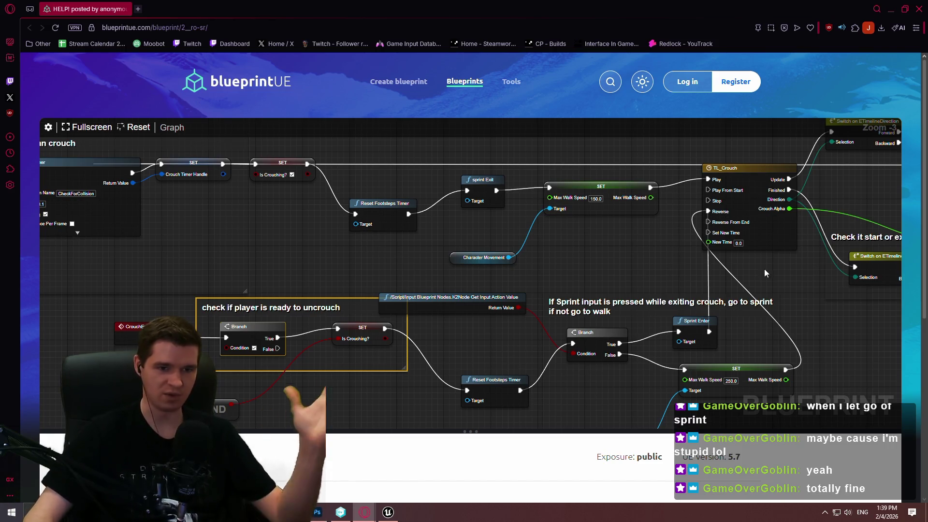
pyautogui.moveTo(807, 277); pyautogui.dragTo(595, 286)
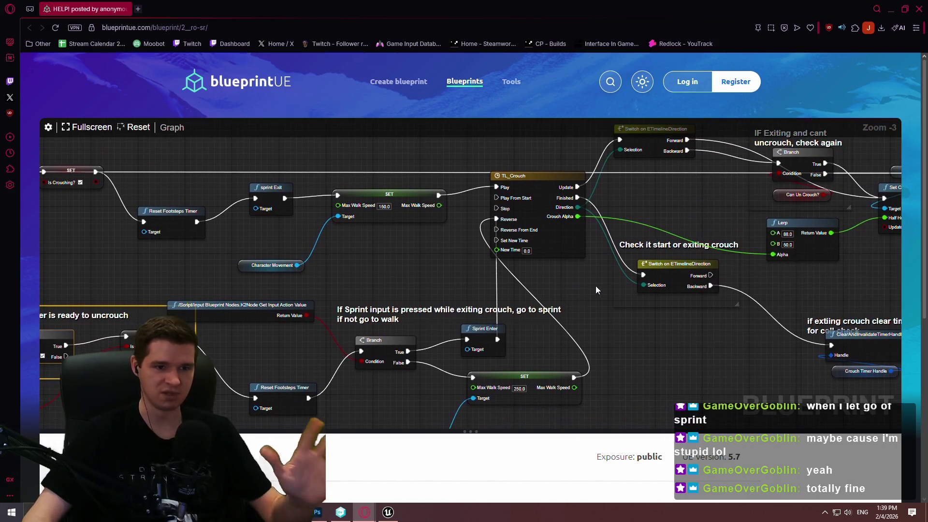
pyautogui.click(891, 10)
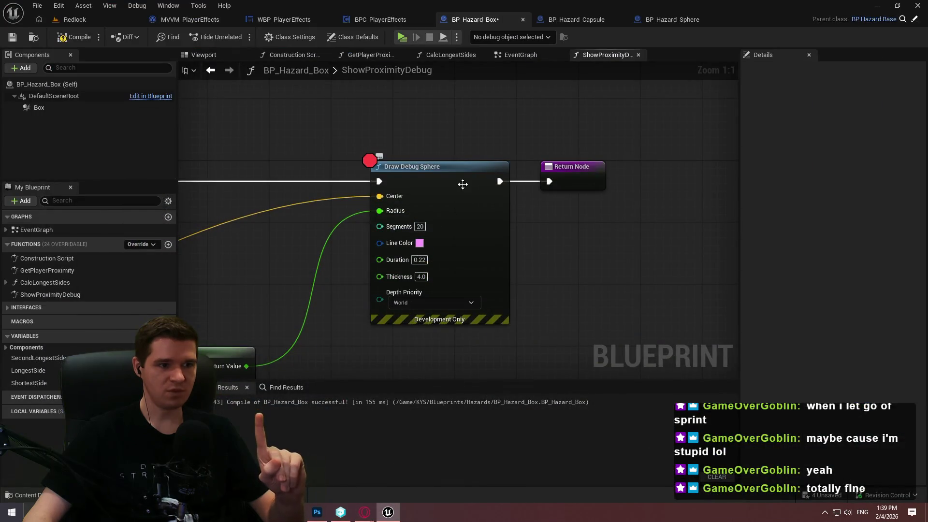
# - Review the uncrouch check and crouch timer creation comments, then return to the Unreal editor
pyautogui.moveTo(366, 518)
pyautogui.click(501, 432)
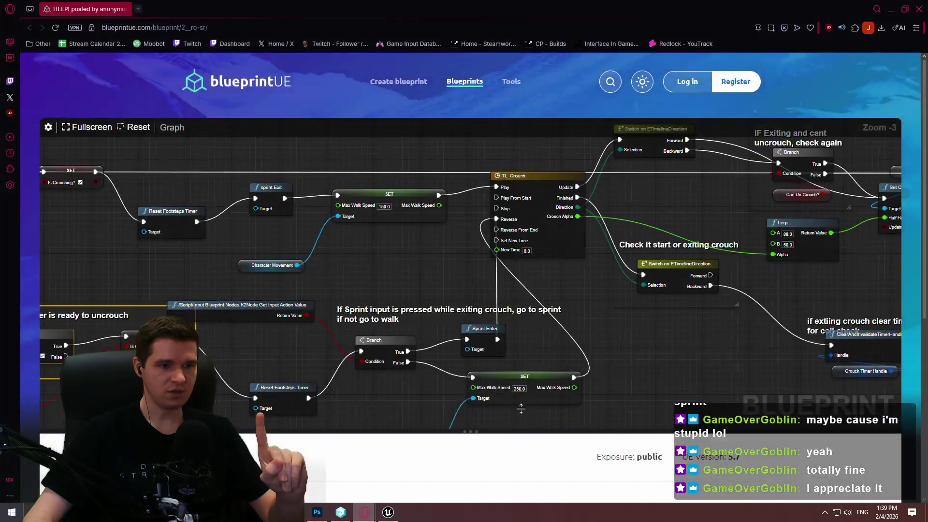
pyautogui.moveTo(411, 271)
pyautogui.mouseDown()
pyautogui.moveTo(713, 237)
pyautogui.moveTo(720, 229)
pyautogui.mouseUp()
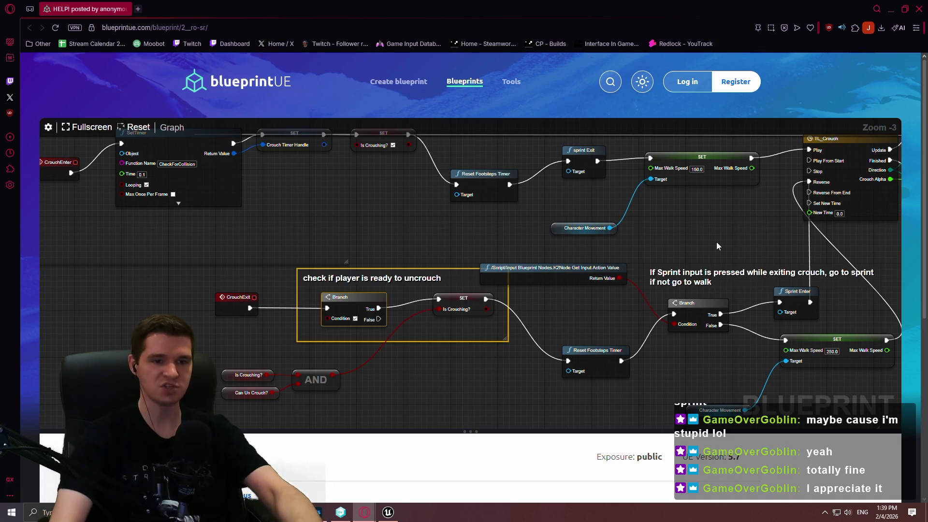
pyautogui.moveTo(241, 299)
pyautogui.mouseDown()
pyautogui.moveTo(376, 342)
pyautogui.moveTo(413, 380)
pyautogui.mouseUp()
pyautogui.click(411, 372)
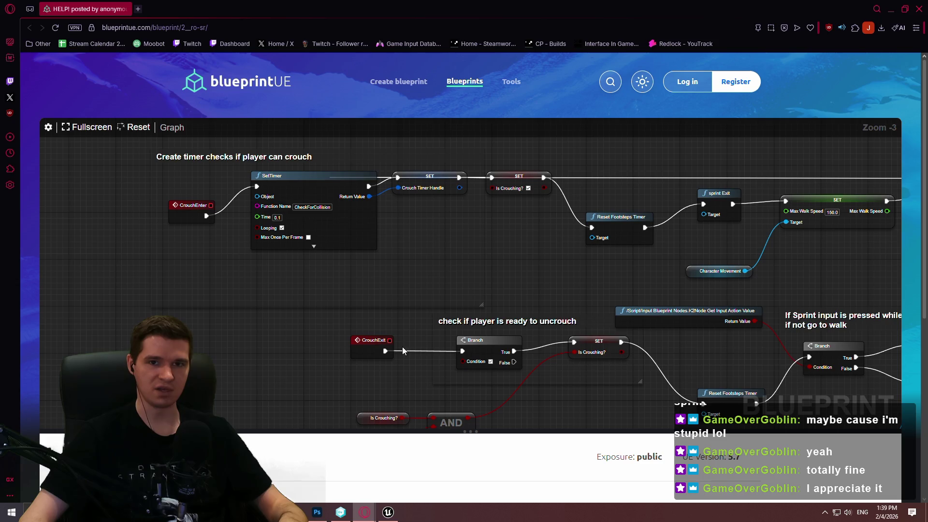
pyautogui.click(891, 9)
# - Remove and re-add the Draw Debug Sphere breakpoint, then bring the Select node into view
pyautogui.rightClick(360, 174)
pyautogui.click(397, 388)
pyautogui.rightClick(352, 136)
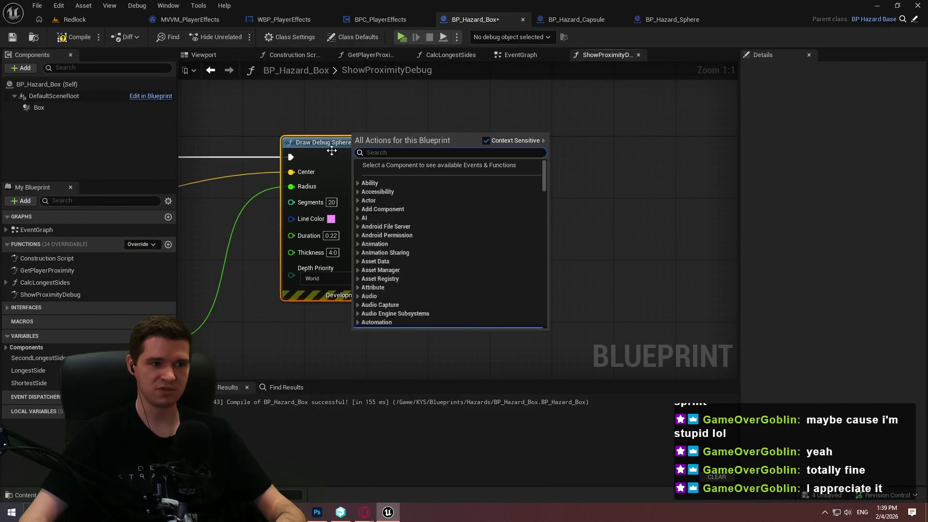
pyautogui.rightClick(334, 157)
pyautogui.moveTo(387, 336)
pyautogui.click(381, 369)
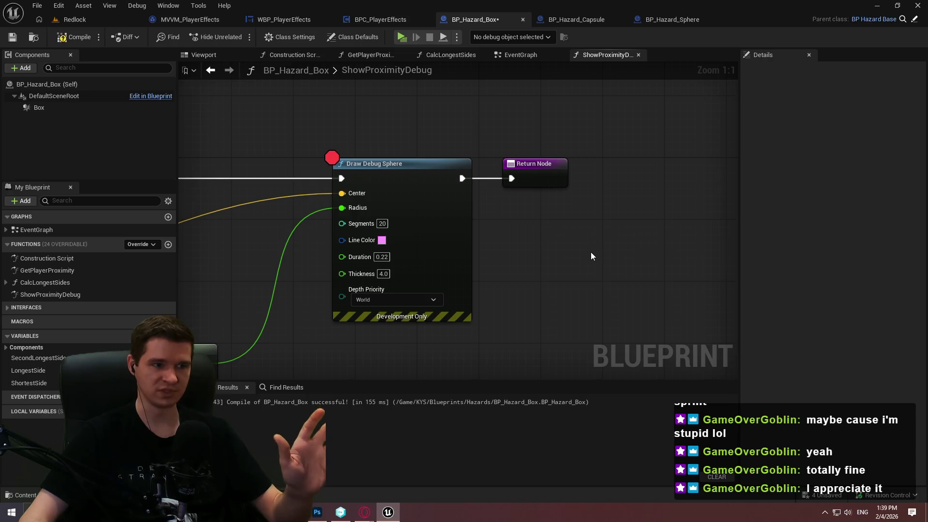
pyautogui.moveTo(551, 302)
pyautogui.mouseDown()
pyautogui.moveTo(656, 257)
pyautogui.moveTo(675, 262)
pyautogui.mouseUp()
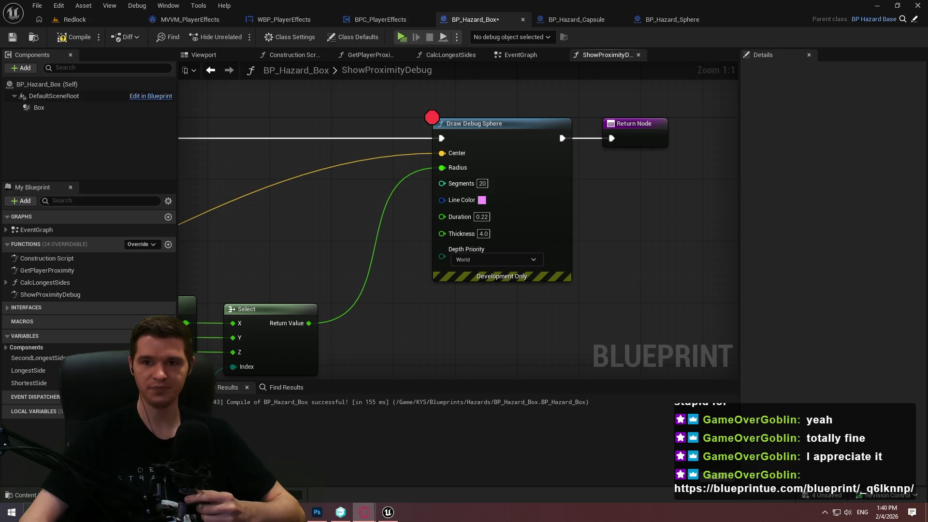
# - Switch to the viewer's Judge me! paste and scroll to its Show Stamina Bar section
pyautogui.click(365, 511)
pyautogui.scroll(-5, 644, 150)
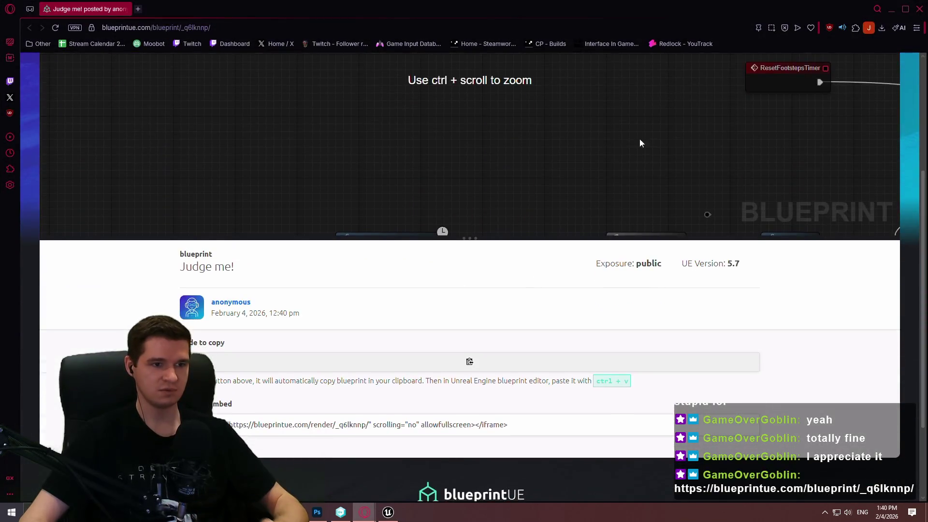
pyautogui.scroll(4, 553, 218)
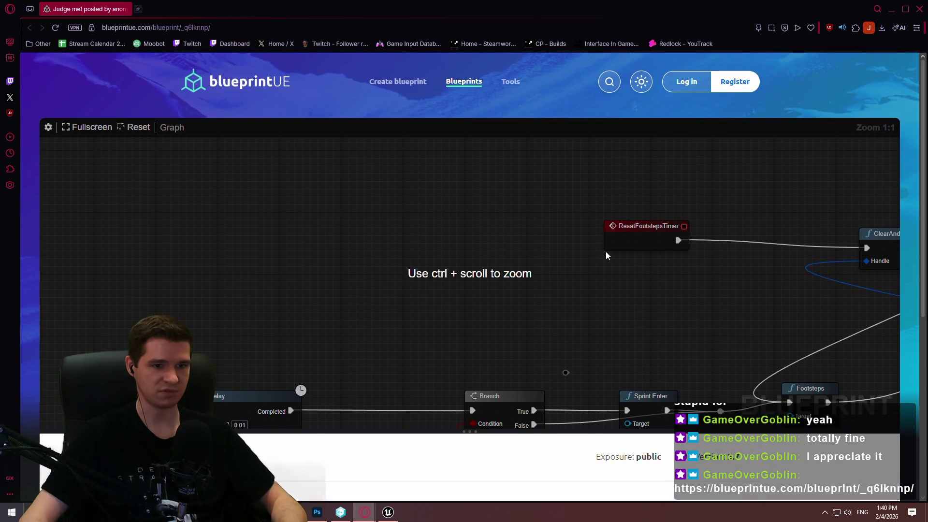
pyautogui.scroll(-7, 536, 294)
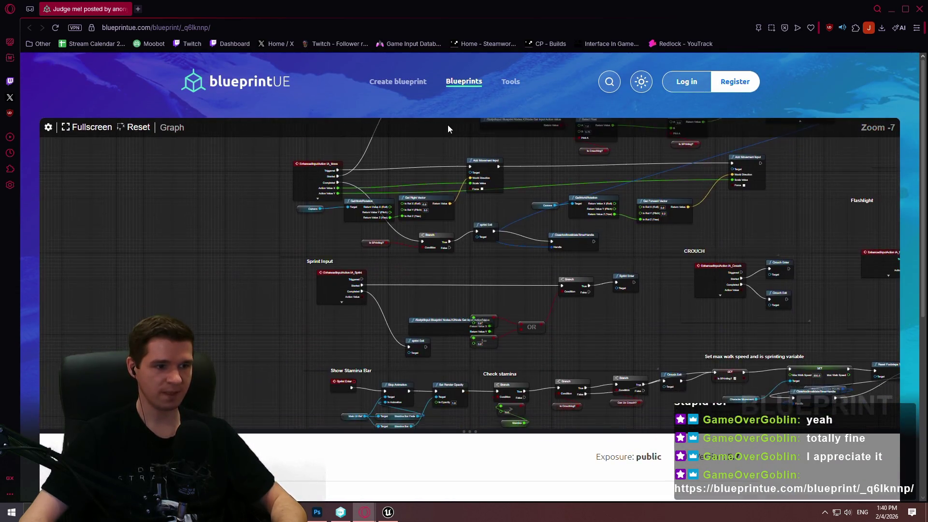
pyautogui.scroll(3, 358, 195)
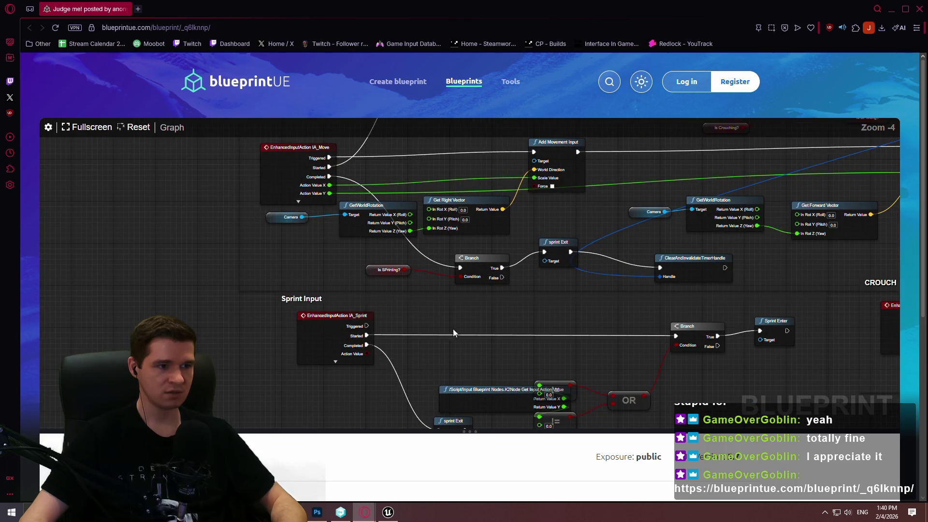
pyautogui.moveTo(491, 345); pyautogui.dragTo(469, 245)
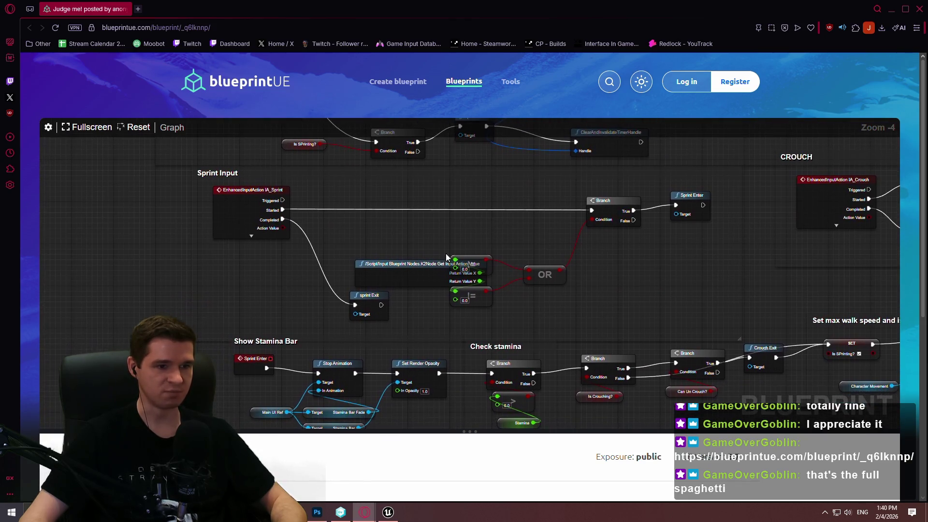
pyautogui.scroll(-2, 415, 310)
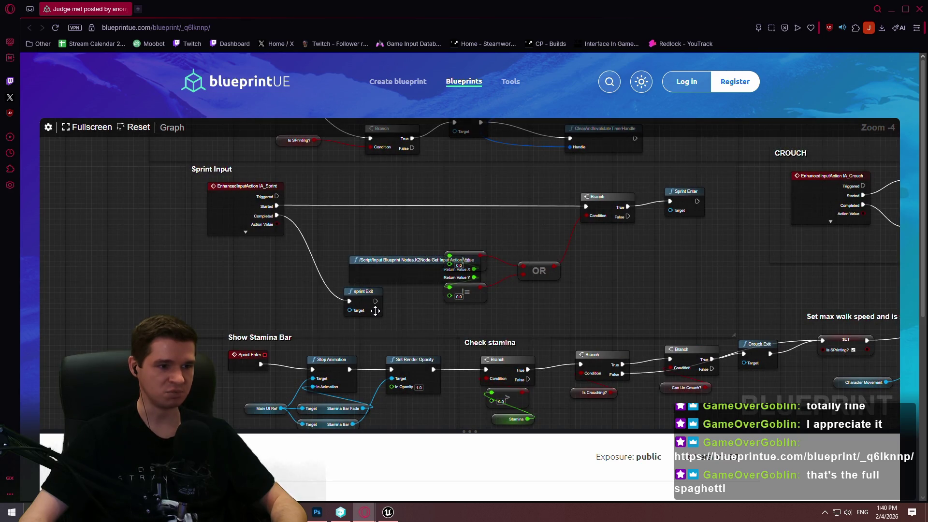
# - Browse the sprint-stop, DecreaseStamina, Sprint/Delay/Branch, CROUCH and Flashlight sections of the graph
pyautogui.moveTo(371, 311)
pyautogui.mouseDown()
pyautogui.moveTo(360, 204)
pyautogui.moveTo(371, 44)
pyautogui.moveTo(324, 29)
pyautogui.moveTo(50, 136)
pyautogui.mouseUp()
pyautogui.moveTo(491, 246)
pyautogui.mouseDown()
pyautogui.moveTo(499, 273)
pyautogui.moveTo(513, 249)
pyautogui.mouseUp()
pyautogui.rightClick(513, 249)
pyautogui.moveTo(557, 362)
pyautogui.mouseDown()
pyautogui.moveTo(542, 223)
pyautogui.moveTo(458, 176)
pyautogui.moveTo(593, 282)
pyautogui.moveTo(458, 276)
pyautogui.moveTo(658, 261)
pyautogui.moveTo(2, 386)
pyautogui.mouseUp()
pyautogui.rightClick(2, 387)
pyautogui.moveTo(264, 215)
pyautogui.mouseDown()
pyautogui.moveTo(596, 356)
pyautogui.moveTo(398, 337)
pyautogui.moveTo(624, 203)
pyautogui.moveTo(757, 190)
pyautogui.moveTo(645, 380)
pyautogui.mouseUp()
pyautogui.rightClick(624, 204)
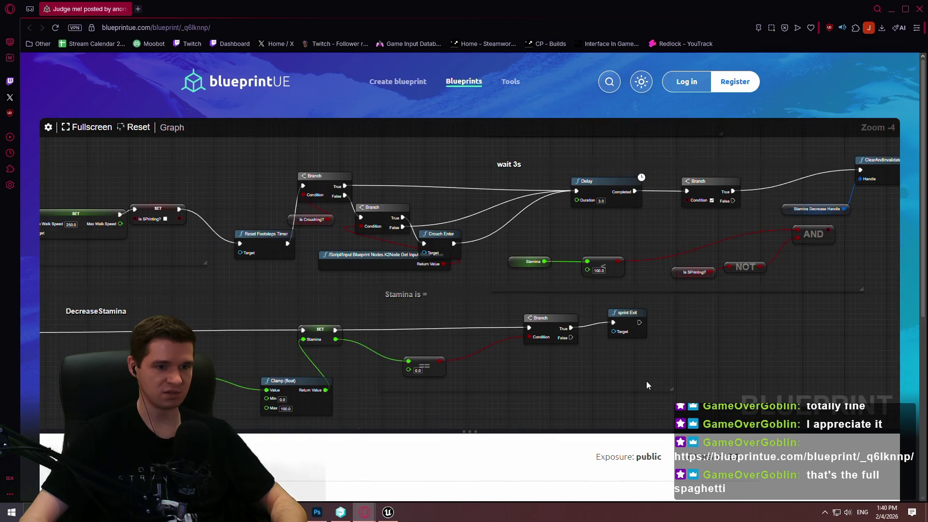
# - Look over the Stamina/Clamp, uncrouch check and UseStamina/OR nodes, ending at If Sprinting stop dec stamina
pyautogui.moveTo(804, 359)
pyautogui.mouseDown()
pyautogui.moveTo(697, 177)
pyautogui.moveTo(578, 141)
pyautogui.moveTo(608, 252)
pyautogui.mouseUp()
pyautogui.moveTo(551, 287)
pyautogui.mouseDown()
pyautogui.moveTo(524, 319)
pyautogui.moveTo(552, 265)
pyautogui.moveTo(550, 198)
pyautogui.moveTo(509, 182)
pyautogui.mouseUp()
pyautogui.scroll(-2, 443, 306)
pyautogui.scroll(2, 409, 359)
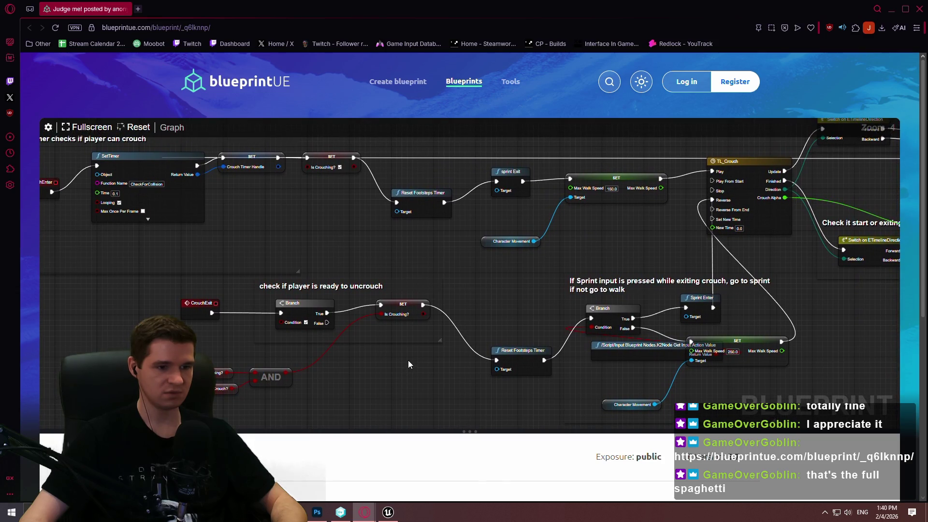
pyautogui.moveTo(408, 360)
pyautogui.mouseDown()
pyautogui.moveTo(564, 399)
pyautogui.moveTo(530, 286)
pyautogui.moveTo(516, 152)
pyautogui.moveTo(476, 427)
pyautogui.mouseUp()
pyautogui.moveTo(463, 201); pyautogui.dragTo(483, 373)
pyautogui.moveTo(312, 195)
pyautogui.mouseDown()
pyautogui.moveTo(362, 355)
pyautogui.moveTo(357, 207)
pyautogui.moveTo(361, 317)
pyautogui.moveTo(406, 442)
pyautogui.moveTo(530, 109)
pyautogui.mouseUp()
pyautogui.moveTo(401, 198)
pyautogui.mouseDown()
pyautogui.moveTo(448, 285)
pyautogui.moveTo(380, 304)
pyautogui.mouseUp()
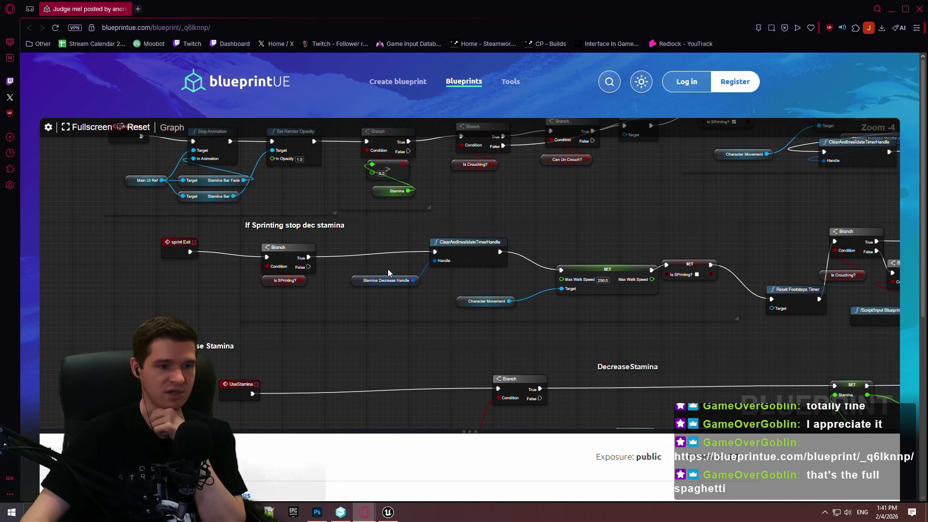
# - Select the If Sprinting stop dec stamina group, then pan past wait 3s to the footsteps timer and interact nodes
pyautogui.moveTo(388, 269); pyautogui.dragTo(430, 282)
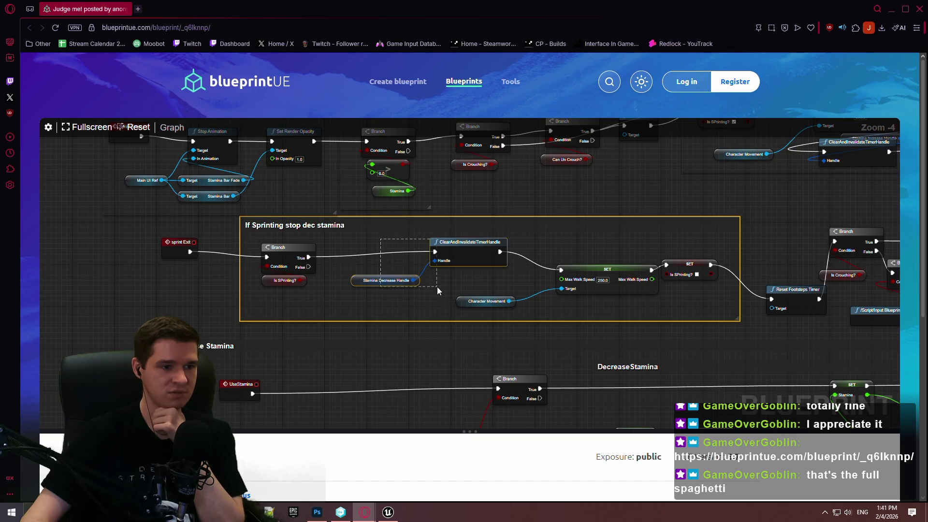
pyautogui.moveTo(507, 282)
pyautogui.mouseDown()
pyautogui.moveTo(364, 268)
pyautogui.moveTo(2, 263)
pyautogui.mouseUp()
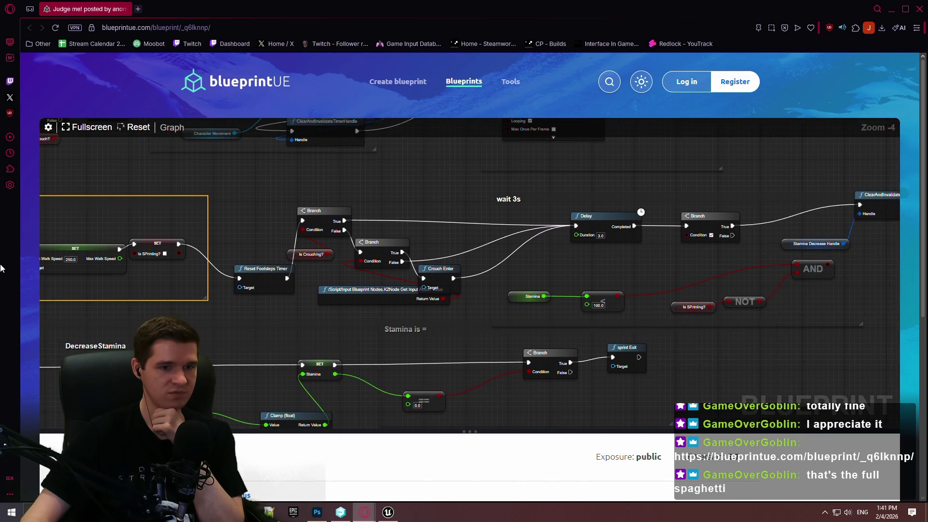
pyautogui.moveTo(656, 283)
pyautogui.mouseDown()
pyautogui.moveTo(106, 257)
pyautogui.moveTo(819, 271)
pyautogui.mouseUp()
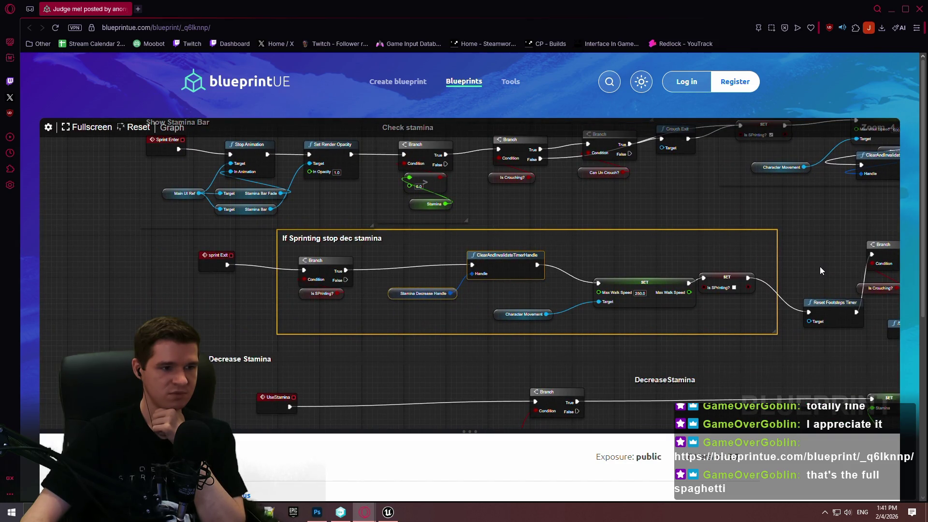
pyautogui.moveTo(819, 270)
pyautogui.mouseDown()
pyautogui.moveTo(358, 246)
pyautogui.moveTo(471, 213)
pyautogui.mouseUp()
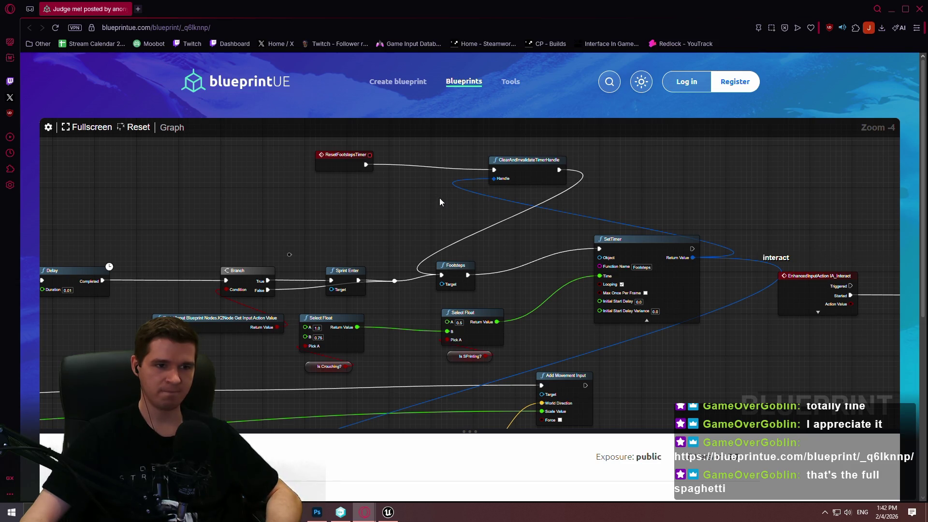
# - Pan back over the Sprint and stamina nodes to the Movement Input section and across stamina
pyautogui.moveTo(440, 198); pyautogui.dragTo(764, 110)
pyautogui.rightClick(764, 109)
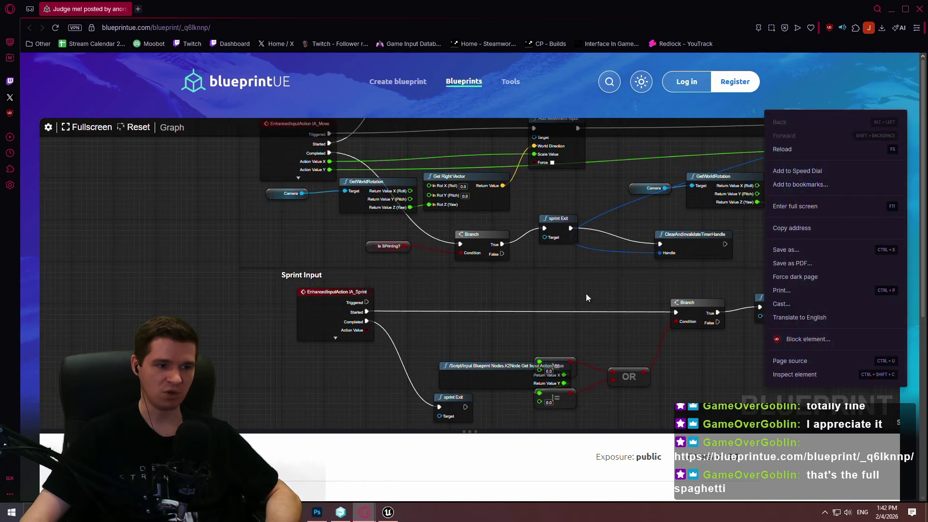
pyautogui.moveTo(532, 217); pyautogui.dragTo(526, 147)
pyautogui.scroll(-5, 526, 151)
pyautogui.scroll(8, 646, 170)
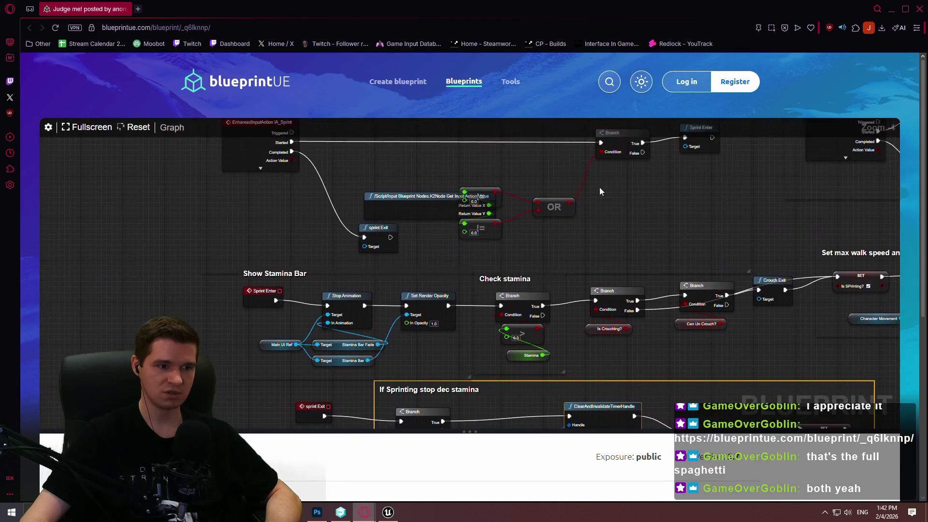
pyautogui.moveTo(608, 293); pyautogui.dragTo(620, 399)
pyautogui.moveTo(574, 150)
pyautogui.mouseDown()
pyautogui.moveTo(590, 469)
pyautogui.moveTo(560, 11)
pyautogui.mouseUp()
pyautogui.rightClick(561, 11)
pyautogui.moveTo(561, 270); pyautogui.dragTo(457, 57)
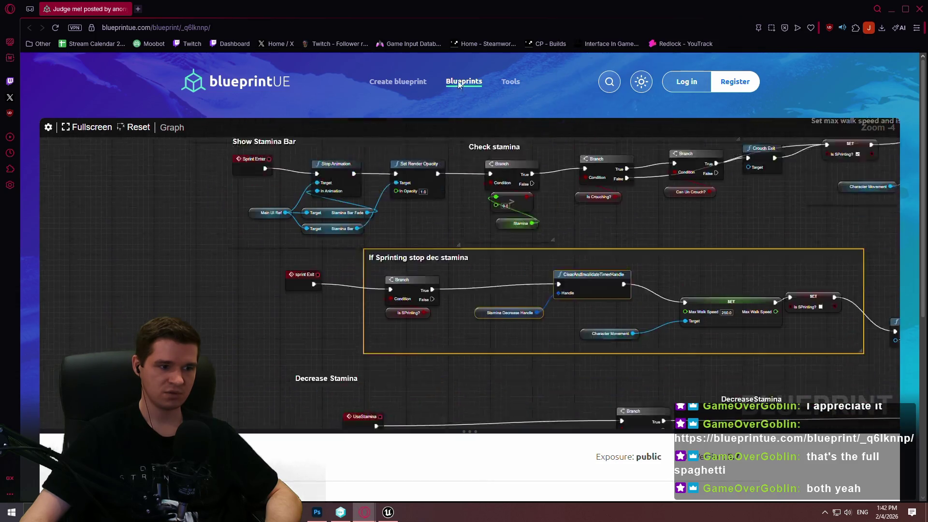
pyautogui.rightClick(457, 57)
# - Examine the crouch-timer section and its Delay, Sprint Enter and SetTimer nodes
pyautogui.moveTo(473, 291); pyautogui.dragTo(151, 119)
pyautogui.rightClick(151, 118)
pyautogui.moveTo(239, 211)
pyautogui.mouseDown()
pyautogui.moveTo(529, 124)
pyautogui.moveTo(462, 164)
pyautogui.moveTo(469, 247)
pyautogui.moveTo(482, 80)
pyautogui.mouseUp()
pyautogui.rightClick(482, 81)
pyautogui.moveTo(340, 358); pyautogui.dragTo(266, 58)
pyautogui.rightClick(266, 58)
pyautogui.moveTo(475, 195); pyautogui.dragTo(518, 162)
pyautogui.rightClick(518, 162)
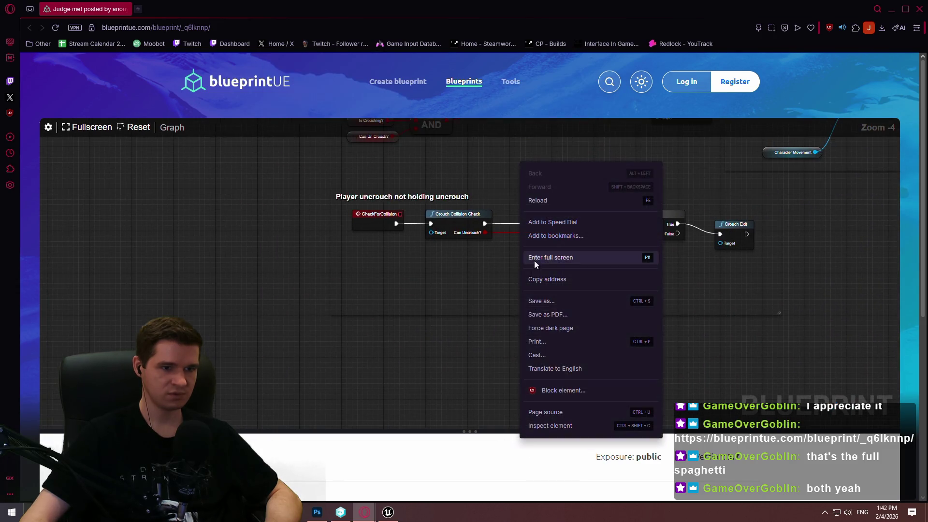
pyautogui.moveTo(325, 286)
pyautogui.mouseDown()
pyautogui.moveTo(312, 251)
pyautogui.moveTo(174, 220)
pyautogui.moveTo(224, 195)
pyautogui.moveTo(287, 298)
pyautogui.moveTo(269, 262)
pyautogui.moveTo(279, 364)
pyautogui.moveTo(313, 193)
pyautogui.mouseUp()
pyautogui.rightClick(313, 193)
pyautogui.moveTo(326, 409)
pyautogui.mouseDown()
pyautogui.moveTo(243, 330)
pyautogui.moveTo(186, 367)
pyautogui.moveTo(24, 307)
pyautogui.mouseUp()
pyautogui.rightClick(24, 307)
# - Move to the Flashlight section and select the CROUCH comment group with its nodes
pyautogui.moveTo(644, 358)
pyautogui.mouseDown()
pyautogui.moveTo(291, 328)
pyautogui.moveTo(317, 158)
pyautogui.mouseUp()
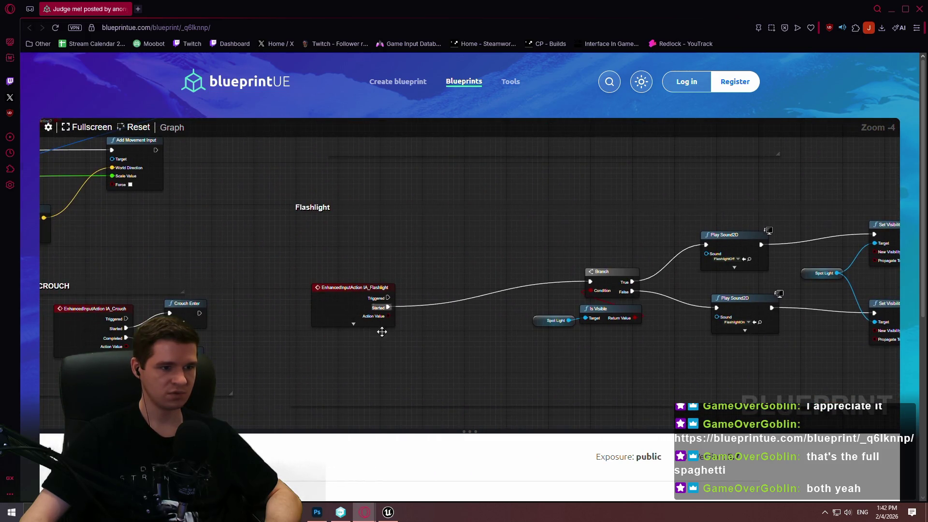
pyautogui.moveTo(381, 329); pyautogui.dragTo(622, 274)
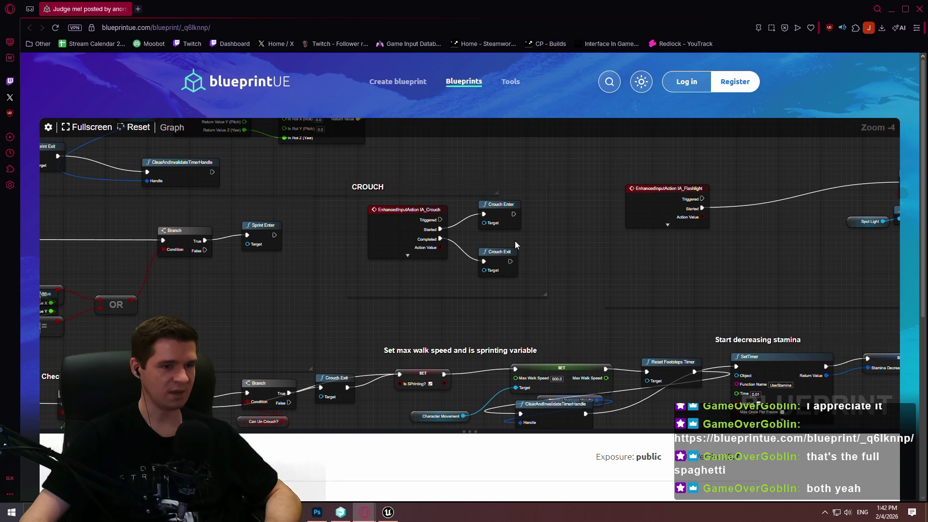
pyautogui.moveTo(568, 303); pyautogui.dragTo(350, 201)
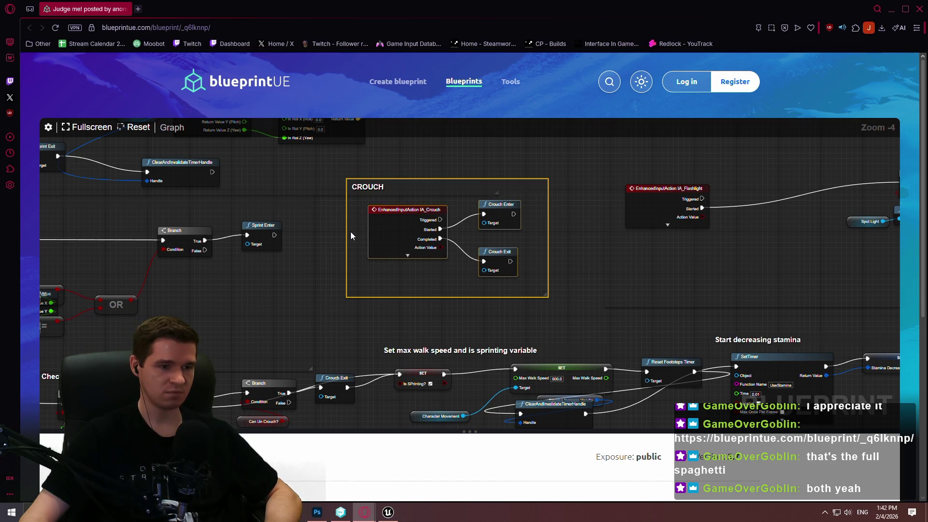
# - Pan past the movement-input and IA_Move nodes to Show Stamina Bar and Check stamina
pyautogui.moveTo(337, 234)
pyautogui.mouseDown()
pyautogui.moveTo(588, 236)
pyautogui.moveTo(660, 330)
pyautogui.moveTo(658, 342)
pyautogui.mouseUp()
pyautogui.moveTo(209, 154)
pyautogui.mouseDown()
pyautogui.moveTo(324, 268)
pyautogui.moveTo(320, 102)
pyautogui.moveTo(188, 176)
pyautogui.moveTo(314, 213)
pyautogui.moveTo(300, 87)
pyautogui.moveTo(636, 211)
pyautogui.moveTo(604, 290)
pyautogui.moveTo(445, 318)
pyautogui.moveTo(427, 303)
pyautogui.moveTo(467, 341)
pyautogui.moveTo(427, 228)
pyautogui.moveTo(320, 254)
pyautogui.moveTo(315, 270)
pyautogui.moveTo(409, 172)
pyautogui.moveTo(348, 196)
pyautogui.moveTo(392, 289)
pyautogui.moveTo(388, 403)
pyautogui.mouseUp()
pyautogui.rightClick(319, 118)
pyautogui.moveTo(489, 166)
pyautogui.mouseDown()
pyautogui.moveTo(479, 349)
pyautogui.moveTo(485, 202)
pyautogui.mouseUp()
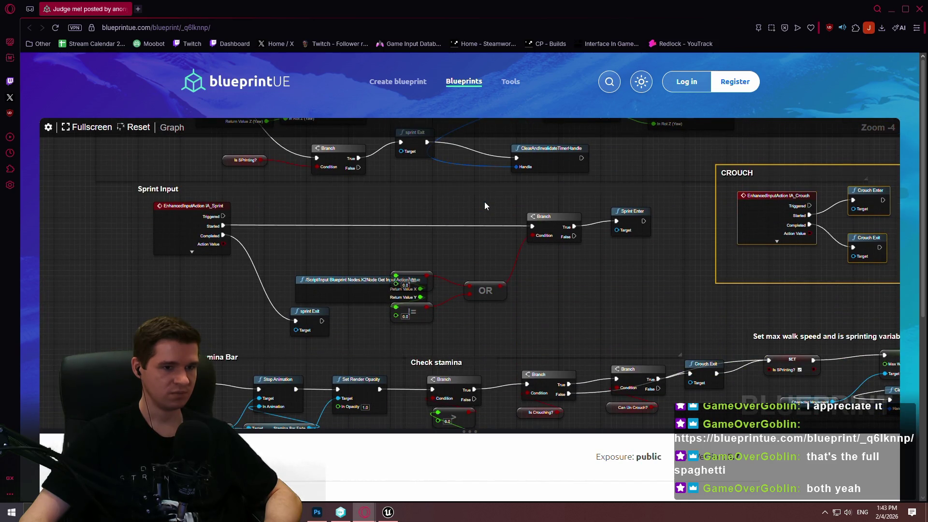
pyautogui.moveTo(484, 201)
pyautogui.mouseDown()
pyautogui.moveTo(508, 355)
pyautogui.moveTo(535, 231)
pyautogui.moveTo(620, 103)
pyautogui.mouseUp()
pyautogui.rightClick(621, 102)
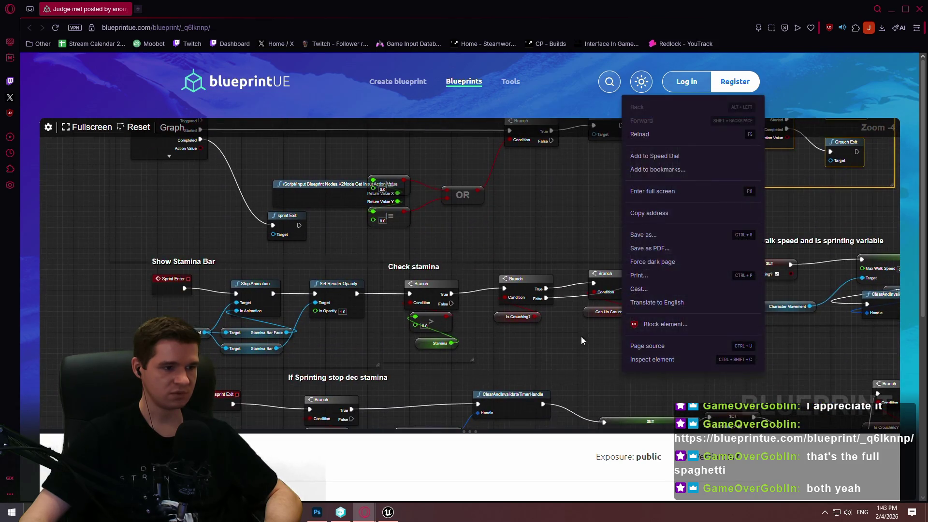
# - Follow If Sprinting stop dec stamina to the wait 3s Delay section and centre it
pyautogui.moveTo(580, 340); pyautogui.dragTo(406, 159)
pyautogui.moveTo(604, 163); pyautogui.dragTo(496, 186)
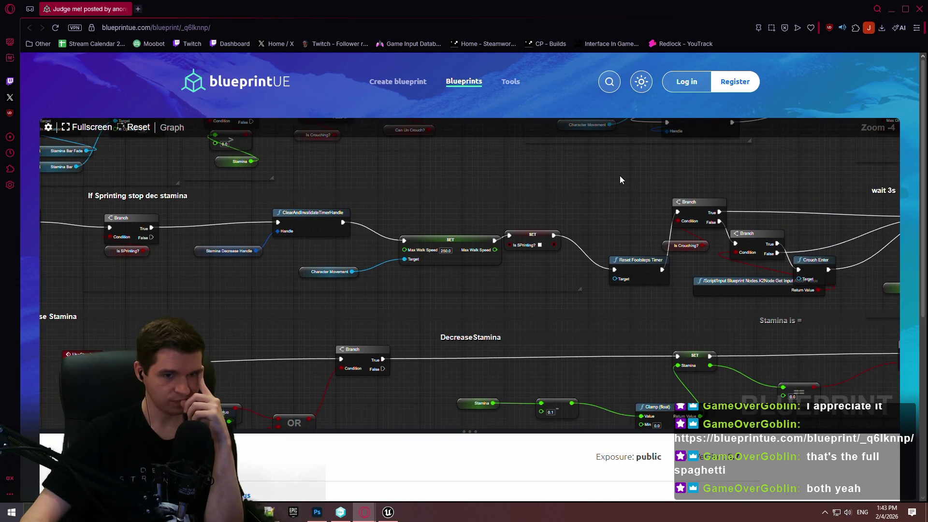
pyautogui.moveTo(606, 162); pyautogui.dragTo(575, 158)
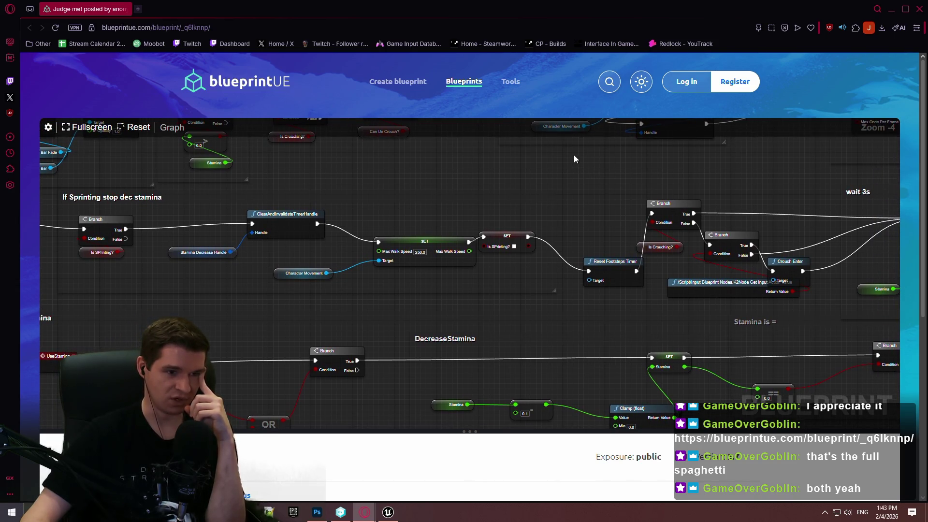
pyautogui.moveTo(619, 183); pyautogui.dragTo(44, 232)
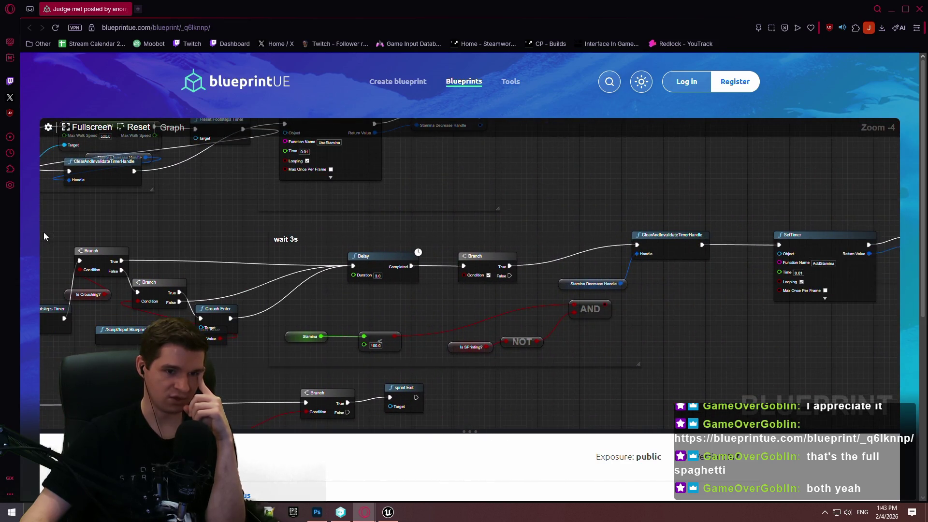
pyautogui.moveTo(188, 221); pyautogui.dragTo(285, 224)
pyautogui.moveTo(671, 198)
pyautogui.mouseDown()
pyautogui.moveTo(642, 207)
pyautogui.moveTo(307, 195)
pyautogui.moveTo(680, 169)
pyautogui.mouseUp()
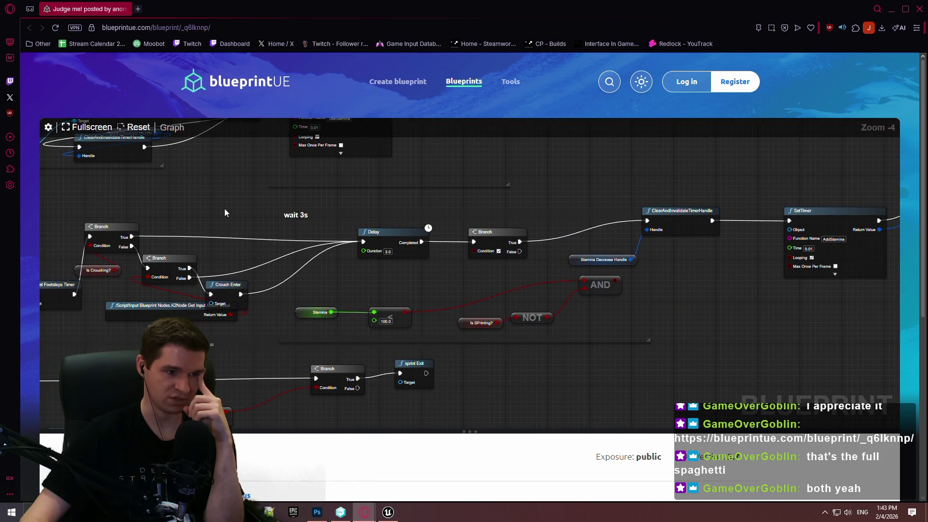
pyautogui.moveTo(224, 208); pyautogui.dragTo(497, 193)
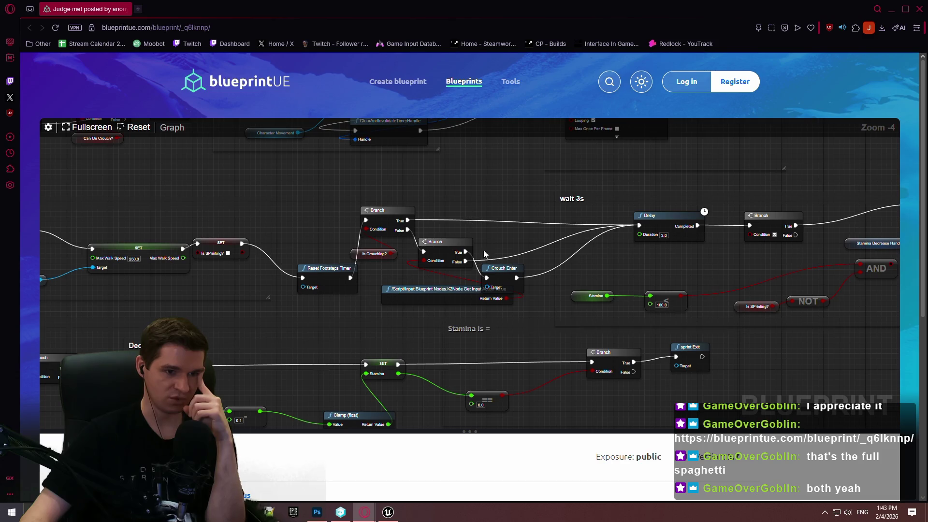
pyautogui.moveTo(582, 254)
pyautogui.mouseDown()
pyautogui.moveTo(683, 258)
pyautogui.moveTo(622, 242)
pyautogui.moveTo(539, 278)
pyautogui.moveTo(441, 238)
pyautogui.moveTo(570, 257)
pyautogui.moveTo(589, 271)
pyautogui.mouseUp()
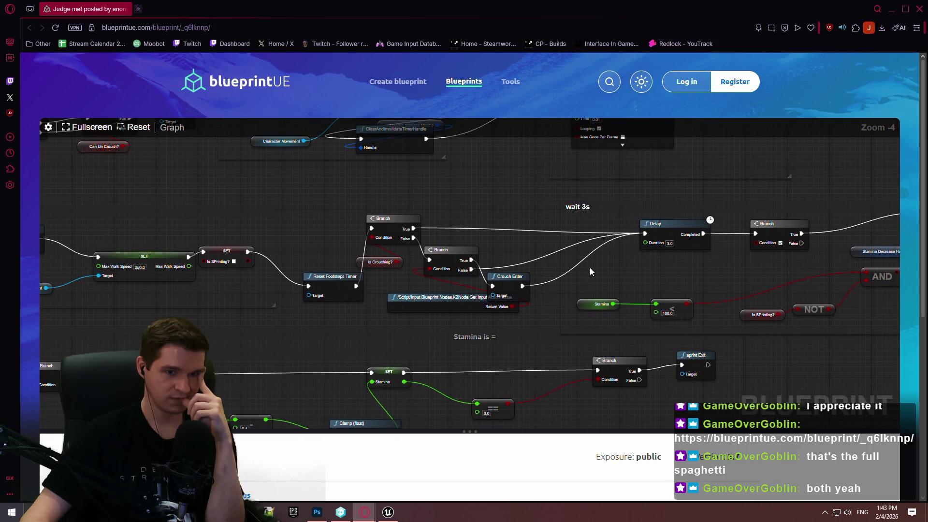
# - Select the wait 3s group and inspect the Add Stamina AND Greater than 70 branch logic
pyautogui.click(628, 205)
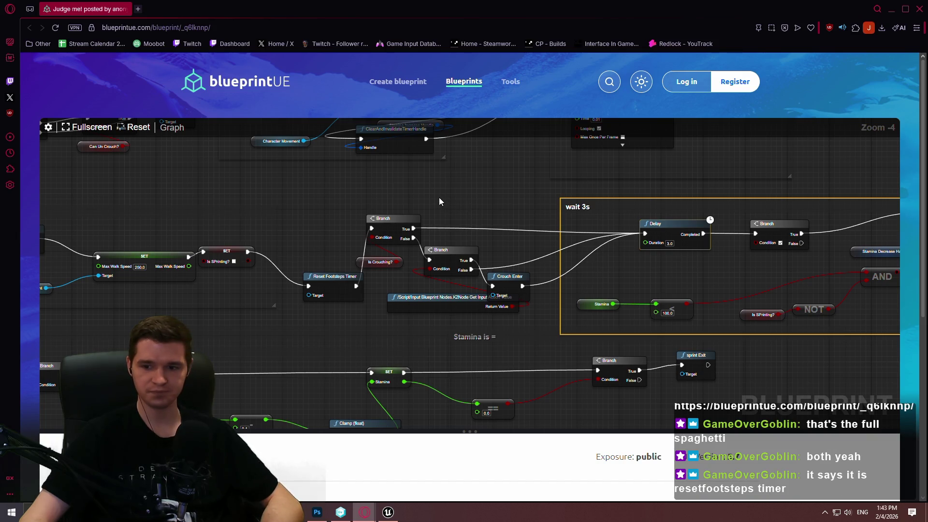
pyautogui.moveTo(308, 238)
pyautogui.mouseDown()
pyautogui.moveTo(815, 108)
pyautogui.moveTo(592, 254)
pyautogui.moveTo(557, 88)
pyautogui.mouseUp()
pyautogui.moveTo(504, 253)
pyautogui.mouseDown()
pyautogui.moveTo(419, 194)
pyautogui.moveTo(390, 219)
pyautogui.mouseUp()
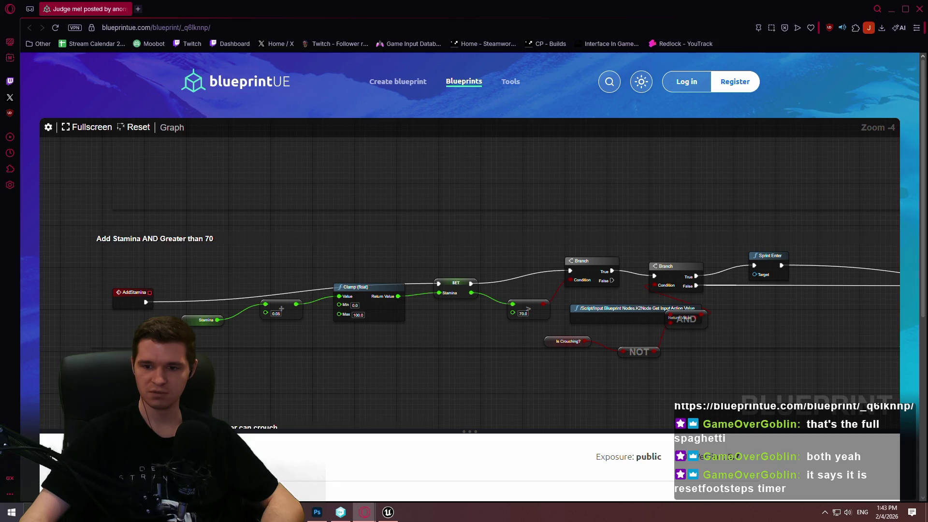
pyautogui.moveTo(533, 213); pyautogui.dragTo(542, 75)
pyautogui.moveTo(404, 269)
pyautogui.mouseDown()
pyautogui.moveTo(460, 184)
pyautogui.moveTo(376, 287)
pyautogui.moveTo(356, 153)
pyautogui.moveTo(598, 175)
pyautogui.mouseUp()
# - Look over the ResetFootstepsTimer, SetTimer and Footsteps nodes plus the move, sprint and crouch inputs
pyautogui.moveTo(492, 184)
pyautogui.mouseDown()
pyautogui.moveTo(438, 348)
pyautogui.moveTo(568, 157)
pyautogui.moveTo(633, 310)
pyautogui.moveTo(529, 235)
pyautogui.mouseUp()
pyautogui.moveTo(411, 303)
pyautogui.mouseDown()
pyautogui.moveTo(699, 215)
pyautogui.moveTo(548, 337)
pyautogui.moveTo(599, 279)
pyautogui.moveTo(601, 256)
pyautogui.moveTo(826, 151)
pyautogui.moveTo(458, 282)
pyautogui.mouseUp()
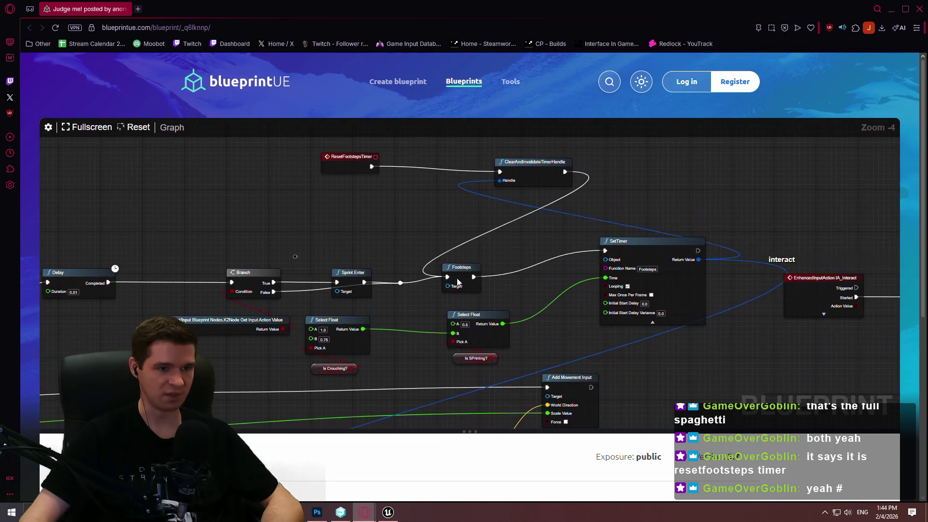
pyautogui.moveTo(587, 354)
pyautogui.mouseDown()
pyautogui.moveTo(660, 229)
pyautogui.moveTo(622, 186)
pyautogui.moveTo(174, 274)
pyautogui.moveTo(775, 158)
pyautogui.moveTo(358, 169)
pyautogui.mouseUp()
pyautogui.scroll(-5, 551, 311)
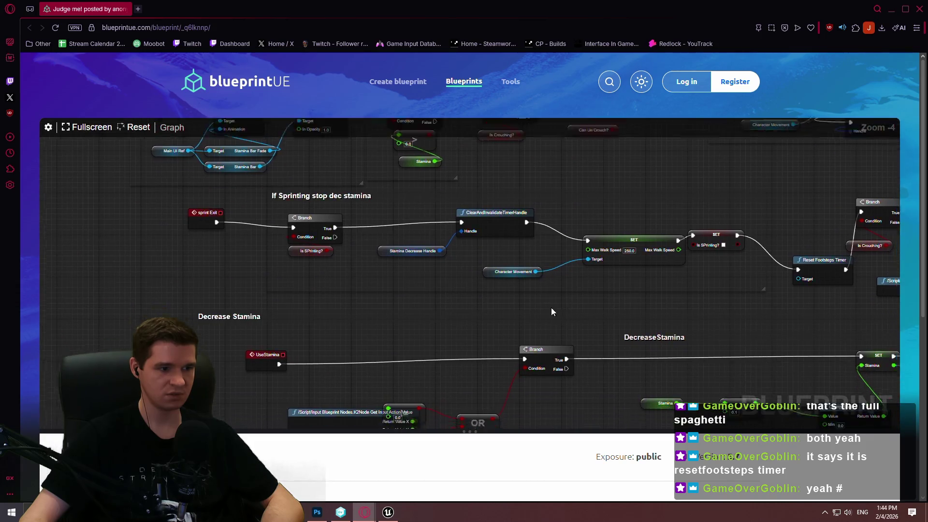
pyautogui.moveTo(593, 320)
pyautogui.mouseDown()
pyautogui.moveTo(168, 291)
pyautogui.moveTo(434, 232)
pyautogui.moveTo(724, 262)
pyautogui.moveTo(629, 253)
pyautogui.mouseUp()
pyautogui.scroll(-10, 628, 253)
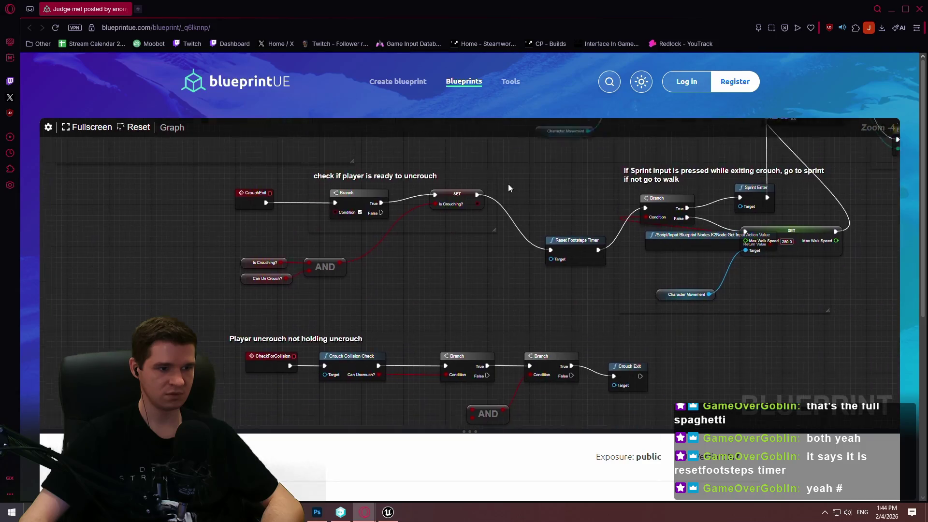
# - Review the player uncrouch section and head toward the crouch-timer section
pyautogui.moveTo(580, 297); pyautogui.dragTo(495, 157)
pyautogui.scroll(3, 621, 317)
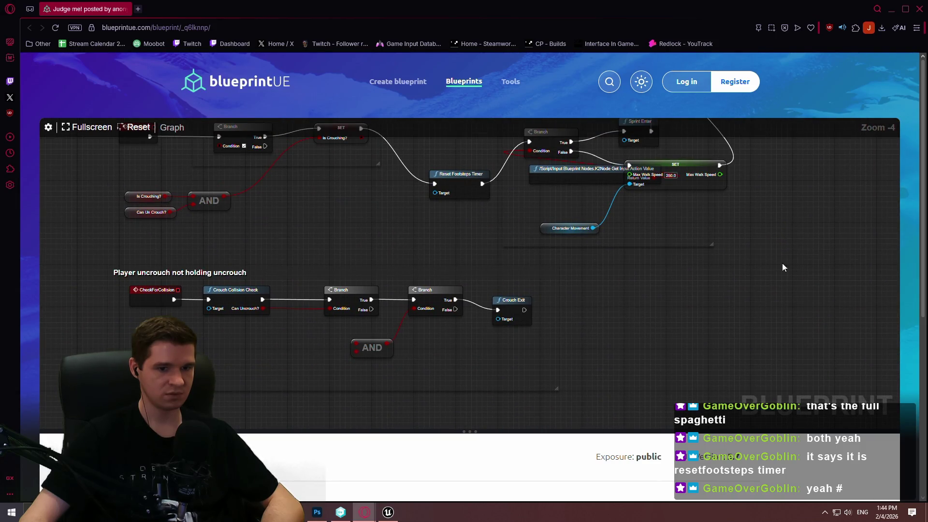
pyautogui.scroll(-1, 654, 287)
pyautogui.moveTo(644, 263); pyautogui.dragTo(566, 166)
pyautogui.scroll(5, 565, 165)
pyautogui.rightClick(599, 147)
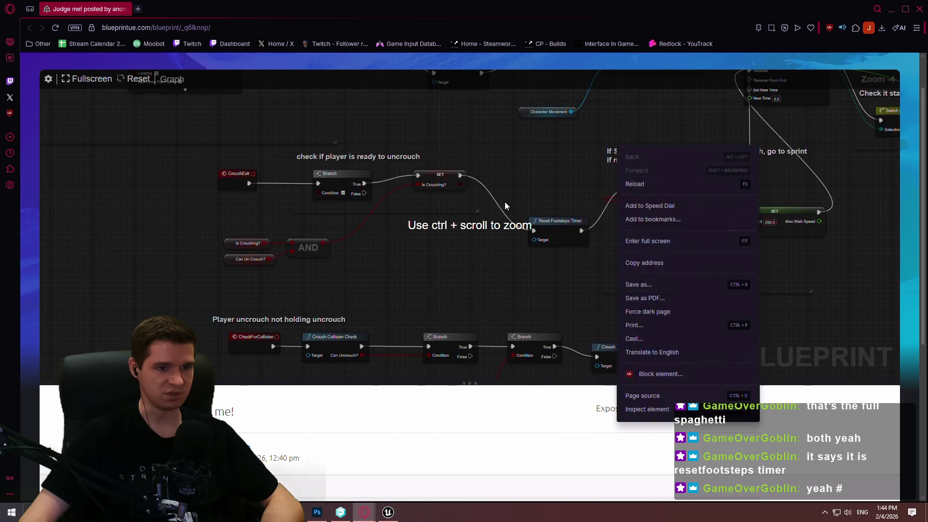
# - Dismiss the browser menu and pan to the GetWorldRotation, Get Forward Vector and footsteps timer nodes
pyautogui.press('Escape')
pyautogui.scroll(3, 494, 172)
pyautogui.scroll(10, 494, 172)
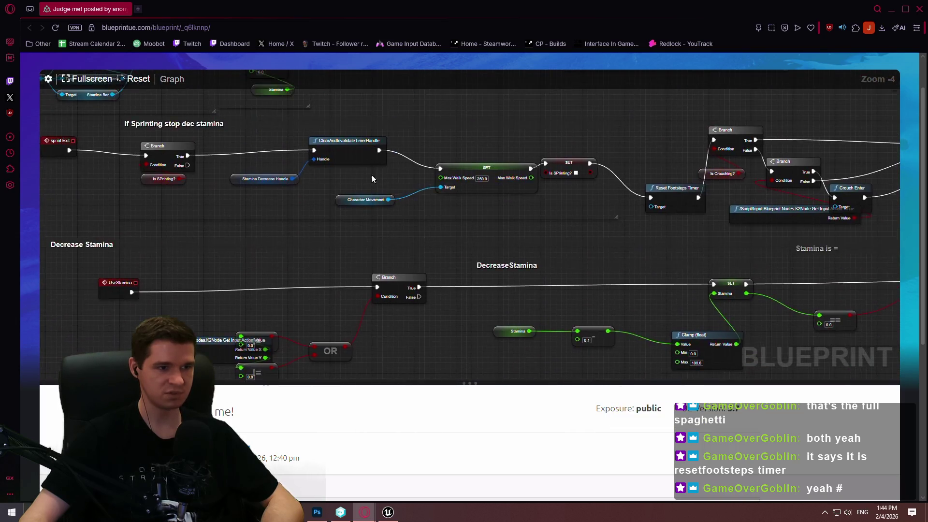
pyautogui.scroll(6, 437, 196)
pyautogui.scroll(3, 525, 275)
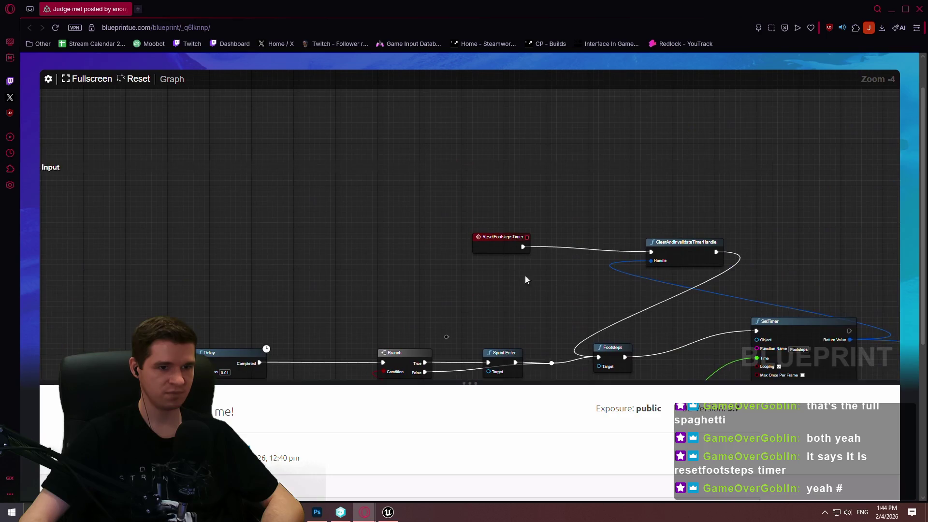
pyautogui.scroll(2, 456, 167)
pyautogui.moveTo(456, 168)
pyautogui.mouseDown()
pyautogui.moveTo(622, 149)
pyautogui.moveTo(557, 214)
pyautogui.mouseUp()
pyautogui.scroll(2, 599, 296)
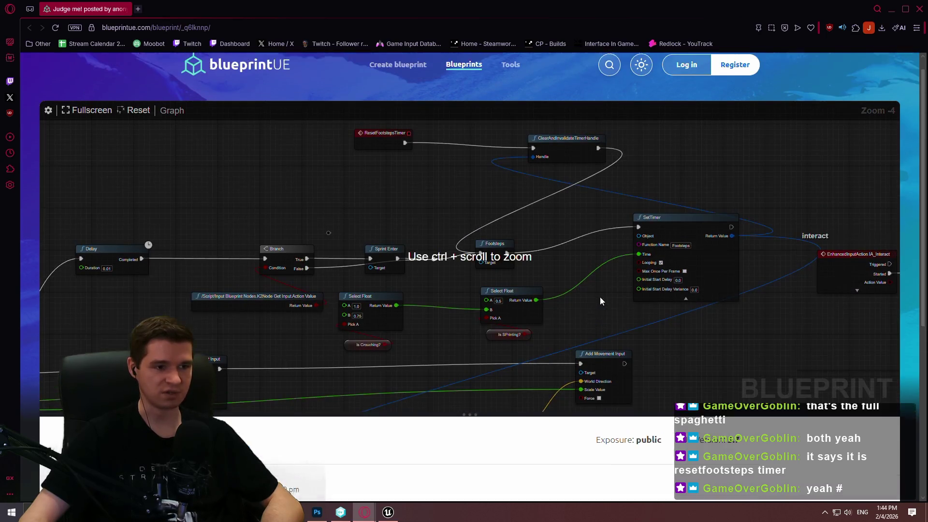
pyautogui.moveTo(375, 317); pyautogui.dragTo(346, 275)
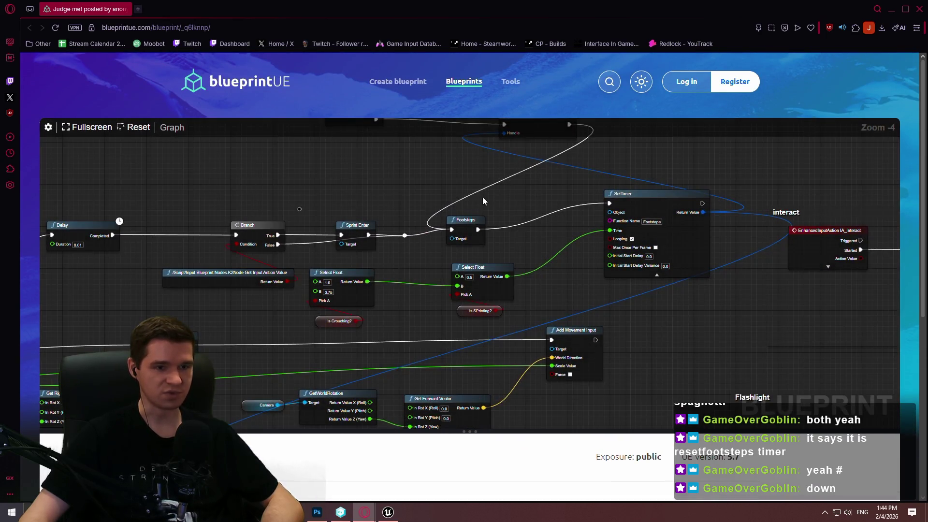
pyautogui.moveTo(482, 196)
pyautogui.mouseDown()
pyautogui.moveTo(477, 220)
pyautogui.moveTo(469, 208)
pyautogui.moveTo(552, 258)
pyautogui.moveTo(436, 232)
pyautogui.moveTo(499, 357)
pyautogui.moveTo(549, 270)
pyautogui.mouseUp()
# - Pan past the wait 3s group and Move/Sprint/Crouch inputs to the interact input beside SetTimer
pyautogui.moveTo(532, 199)
pyautogui.mouseDown()
pyautogui.moveTo(520, 183)
pyautogui.moveTo(190, 160)
pyautogui.moveTo(317, 253)
pyautogui.mouseUp()
pyautogui.scroll(-10, 390, 255)
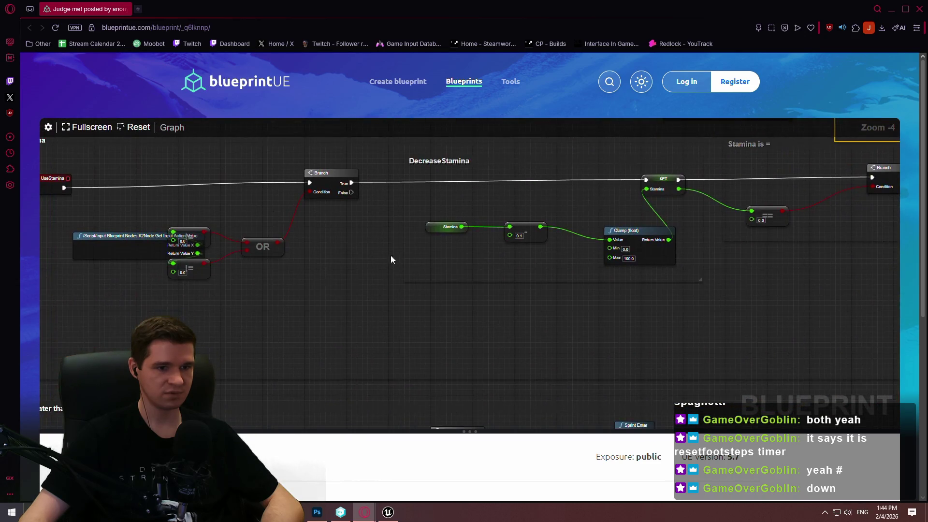
pyautogui.scroll(-10, 506, 163)
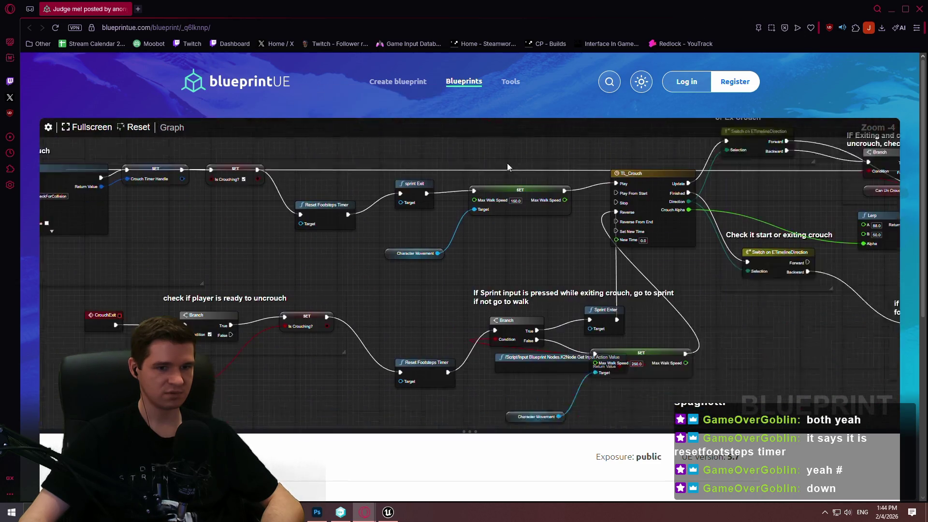
pyautogui.scroll(10, 410, 194)
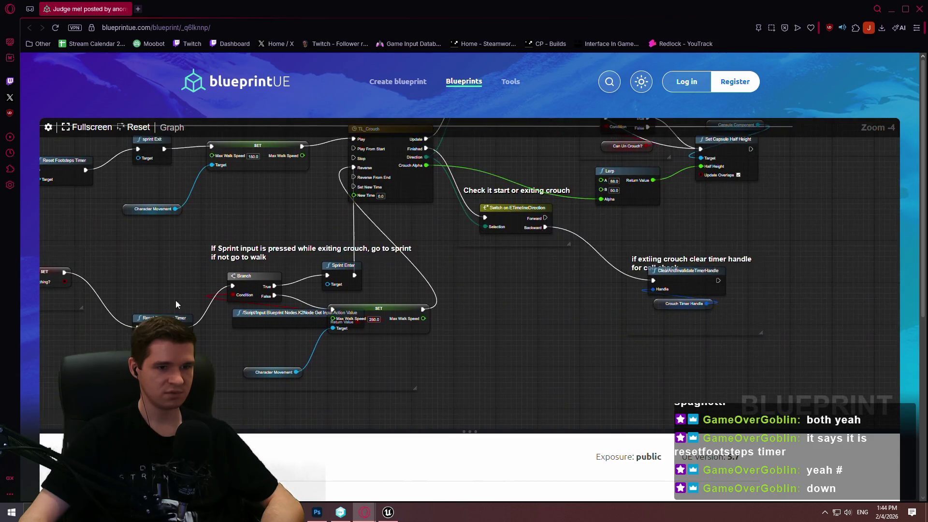
pyautogui.scroll(10, 466, 208)
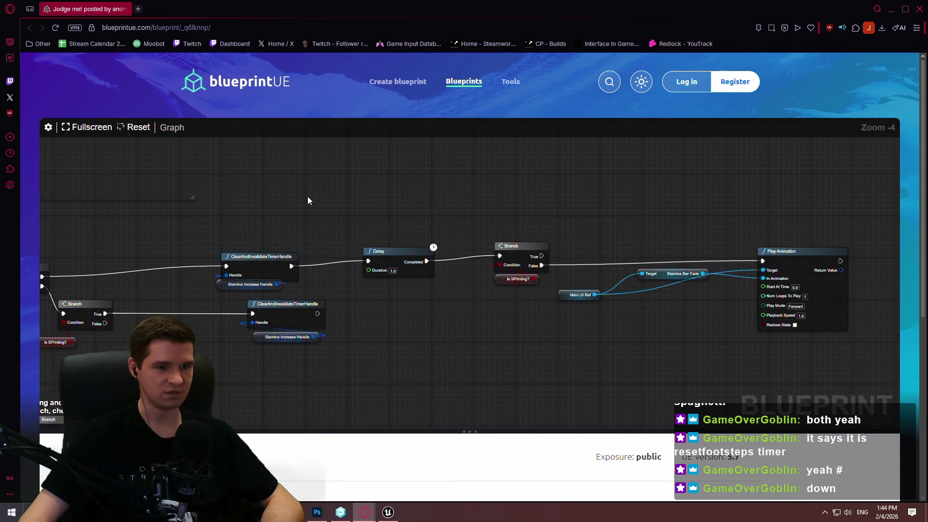
pyautogui.scroll(10, 339, 263)
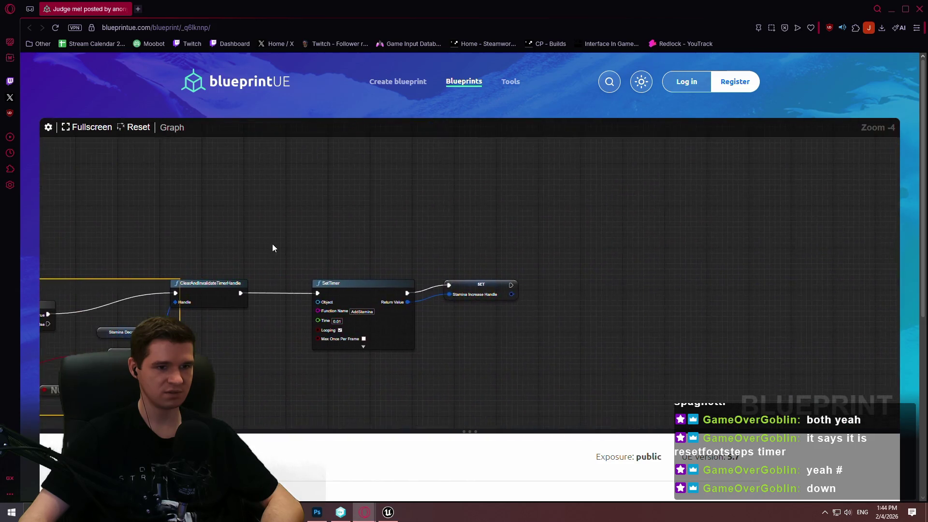
pyautogui.moveTo(546, 165)
pyautogui.mouseDown()
pyautogui.moveTo(378, 328)
pyautogui.moveTo(483, 203)
pyautogui.moveTo(634, 158)
pyautogui.moveTo(628, 268)
pyautogui.moveTo(453, 421)
pyautogui.mouseUp()
pyautogui.moveTo(691, 298)
pyautogui.mouseDown()
pyautogui.moveTo(458, 199)
pyautogui.moveTo(443, 285)
pyautogui.mouseUp()
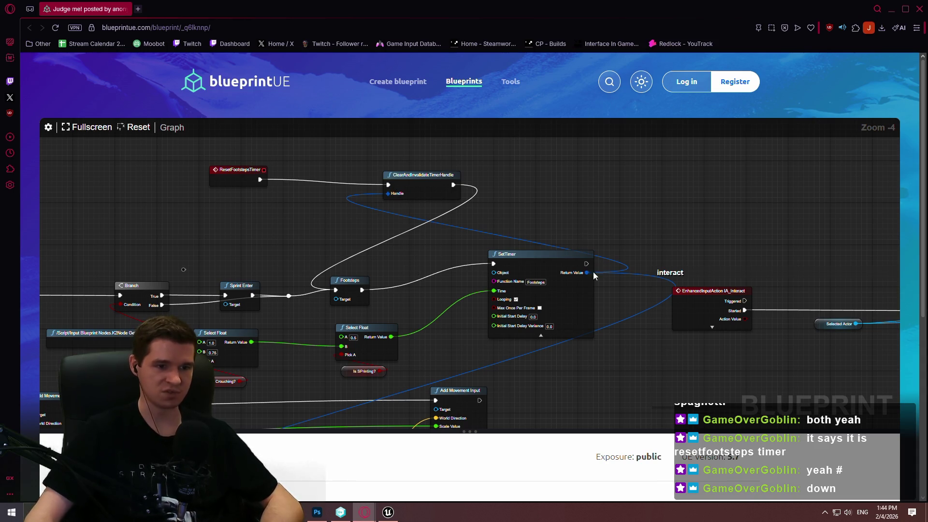
# - Select then deselect ClearAndInvalidateTimerHandle, and review the Delay/Branch, IA_Move and Footsteps SetTimer nodes
pyautogui.moveTo(368, 162); pyautogui.dragTo(459, 208)
pyautogui.click(525, 209)
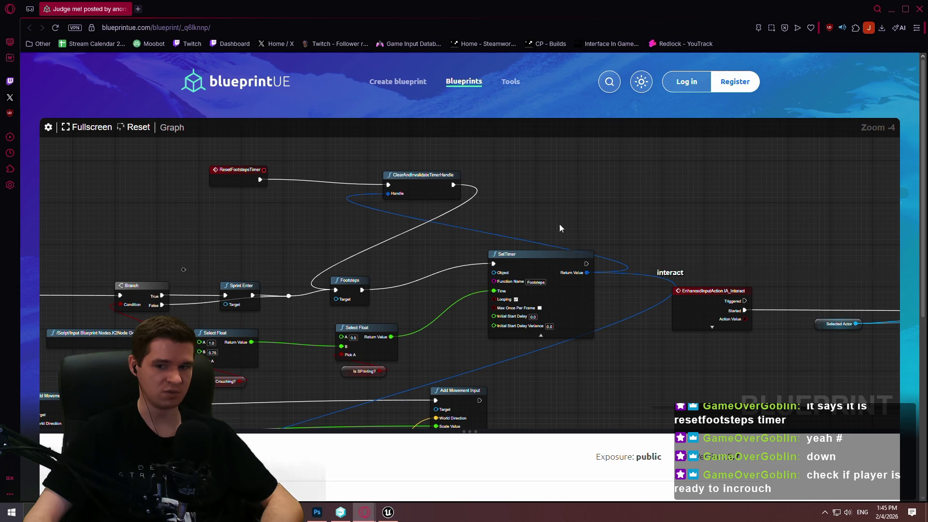
pyautogui.scroll(-2, 555, 253)
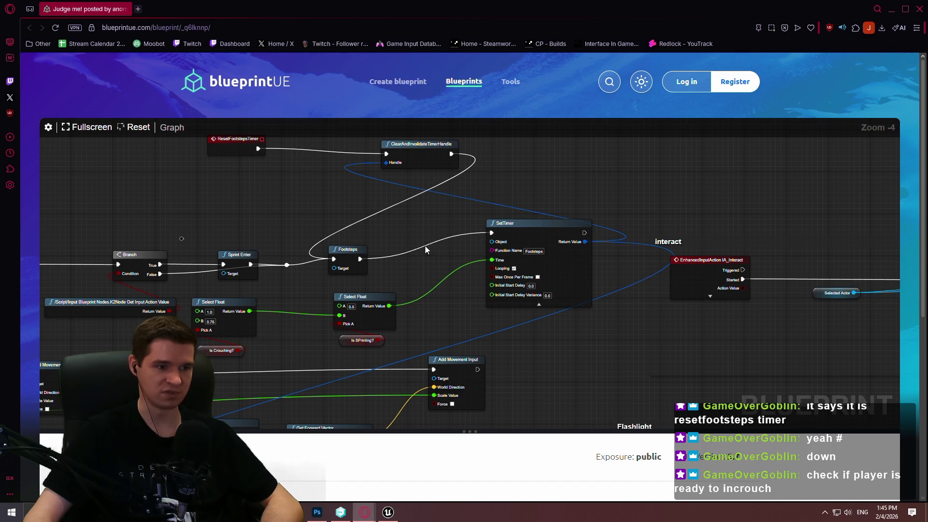
pyautogui.moveTo(416, 250)
pyautogui.mouseDown()
pyautogui.moveTo(529, 218)
pyautogui.moveTo(528, 256)
pyautogui.mouseUp()
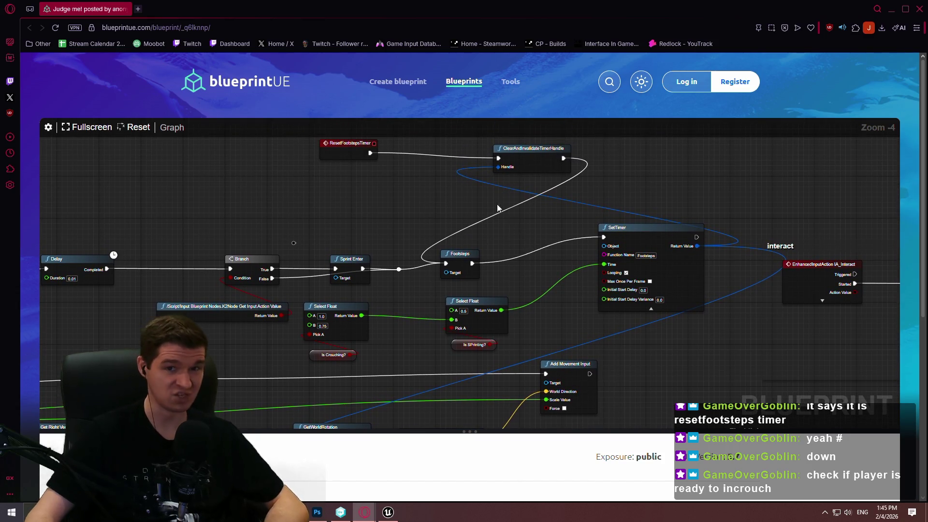
pyautogui.moveTo(486, 311)
pyautogui.mouseDown()
pyautogui.moveTo(611, 215)
pyautogui.moveTo(743, 181)
pyautogui.mouseUp()
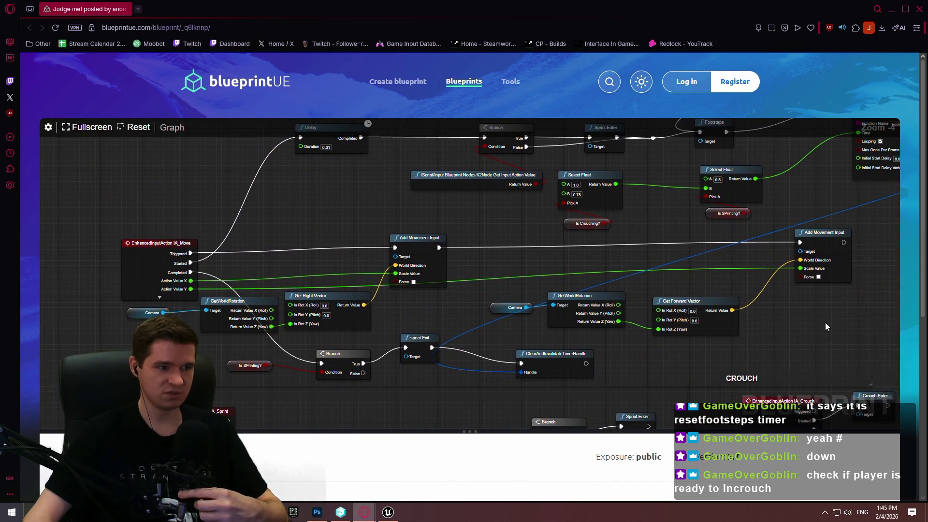
pyautogui.moveTo(825, 323); pyautogui.dragTo(672, 411)
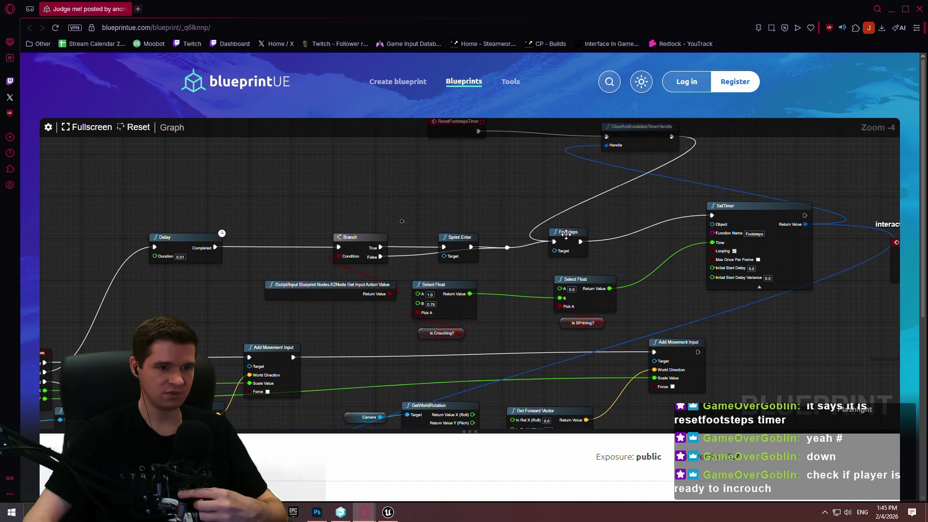
# - Pan through the interact, IsValid, On Interact, sprint, crouch, Stamina and max walk speed nodes
pyautogui.moveTo(576, 249); pyautogui.dragTo(145, 196)
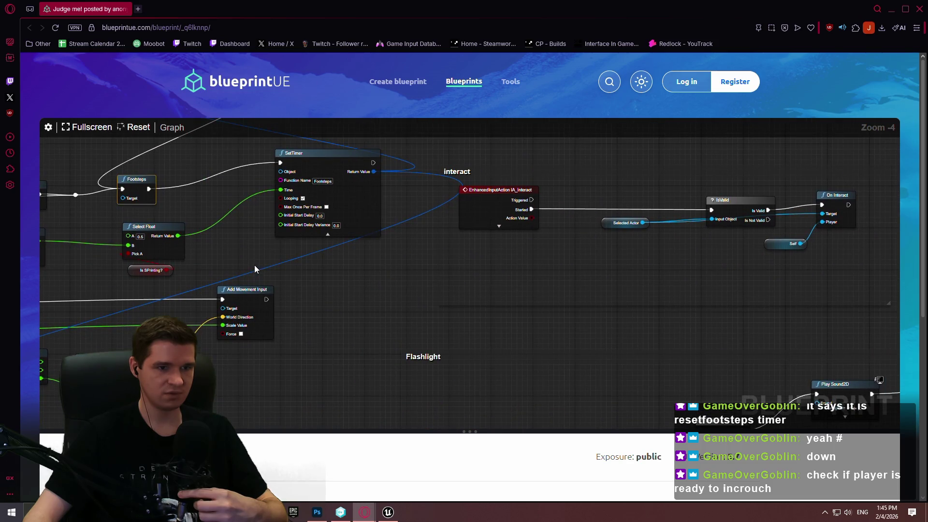
pyautogui.moveTo(255, 269); pyautogui.dragTo(581, 111)
pyautogui.rightClick(581, 111)
pyautogui.moveTo(472, 263)
pyautogui.mouseDown()
pyautogui.moveTo(638, 230)
pyautogui.moveTo(615, 242)
pyautogui.moveTo(625, 143)
pyautogui.mouseUp()
pyautogui.moveTo(639, 306)
pyautogui.mouseDown()
pyautogui.moveTo(598, 176)
pyautogui.moveTo(287, 235)
pyautogui.mouseUp()
pyautogui.moveTo(395, 159); pyautogui.dragTo(508, 363)
pyautogui.moveTo(415, 219)
pyautogui.mouseDown()
pyautogui.moveTo(556, 355)
pyautogui.moveTo(676, 327)
pyautogui.moveTo(486, 219)
pyautogui.mouseUp()
# - Reach the crouch-timer section with TL_Crouch and centre the uncrouch-check logic
pyautogui.moveTo(519, 256)
pyautogui.mouseDown()
pyautogui.moveTo(578, 215)
pyautogui.moveTo(654, 307)
pyautogui.mouseUp()
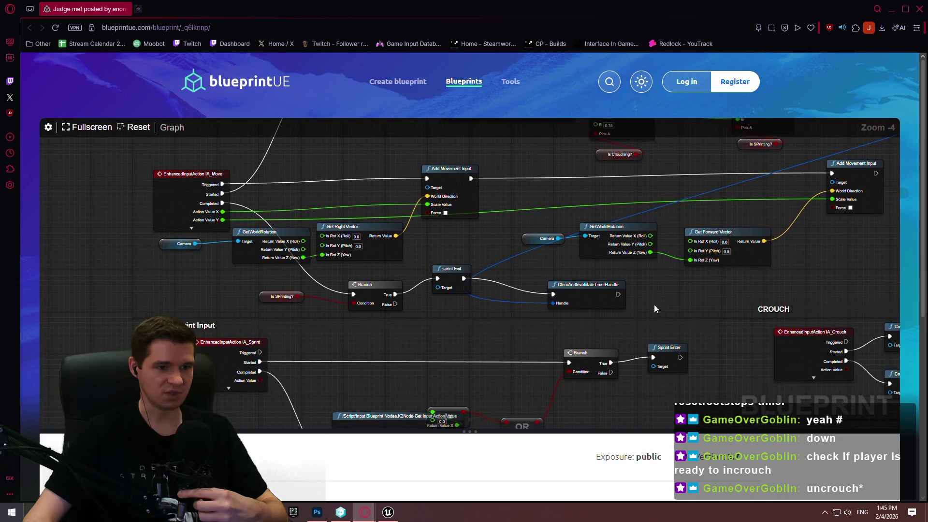
pyautogui.moveTo(742, 356)
pyautogui.mouseDown()
pyautogui.moveTo(256, 325)
pyautogui.moveTo(448, 311)
pyautogui.moveTo(107, 302)
pyautogui.moveTo(573, 110)
pyautogui.moveTo(447, 190)
pyautogui.moveTo(428, 260)
pyautogui.moveTo(190, 274)
pyautogui.moveTo(821, 220)
pyautogui.moveTo(534, 256)
pyautogui.mouseUp()
pyautogui.rightClick(573, 111)
pyautogui.moveTo(687, 307)
pyautogui.mouseDown()
pyautogui.moveTo(561, 278)
pyautogui.moveTo(556, 150)
pyautogui.moveTo(347, 204)
pyautogui.mouseUp()
pyautogui.moveTo(697, 215)
pyautogui.mouseDown()
pyautogui.moveTo(245, 235)
pyautogui.moveTo(696, 65)
pyautogui.moveTo(845, 48)
pyautogui.mouseUp()
pyautogui.moveTo(529, 266)
pyautogui.mouseDown()
pyautogui.moveTo(640, 158)
pyautogui.moveTo(544, 190)
pyautogui.moveTo(435, 270)
pyautogui.moveTo(522, 314)
pyautogui.moveTo(513, 288)
pyautogui.moveTo(761, 313)
pyautogui.moveTo(658, 308)
pyautogui.mouseUp()
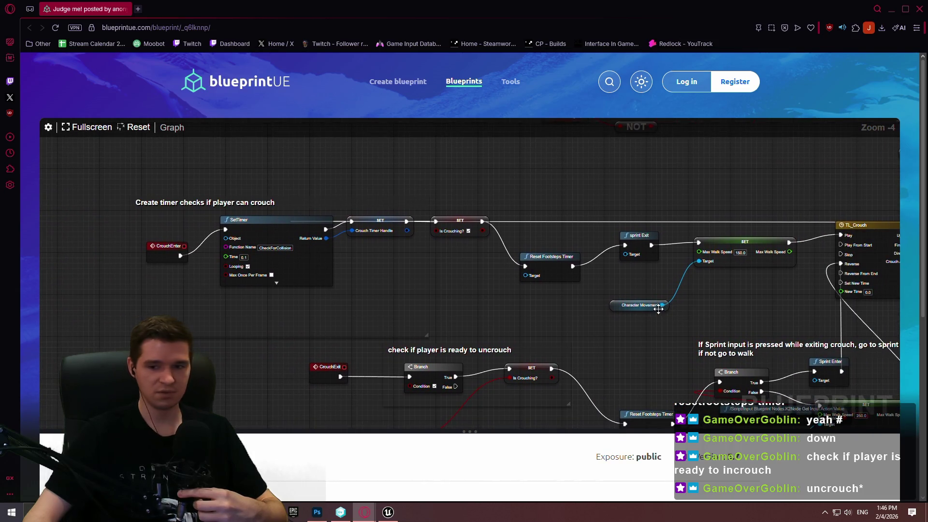
# - Pan from the crouch-timer section through Add Stamina to the Sprint Input and CROUCH sections
pyautogui.moveTo(722, 191)
pyautogui.mouseDown()
pyautogui.moveTo(633, 176)
pyautogui.moveTo(726, 218)
pyautogui.mouseUp()
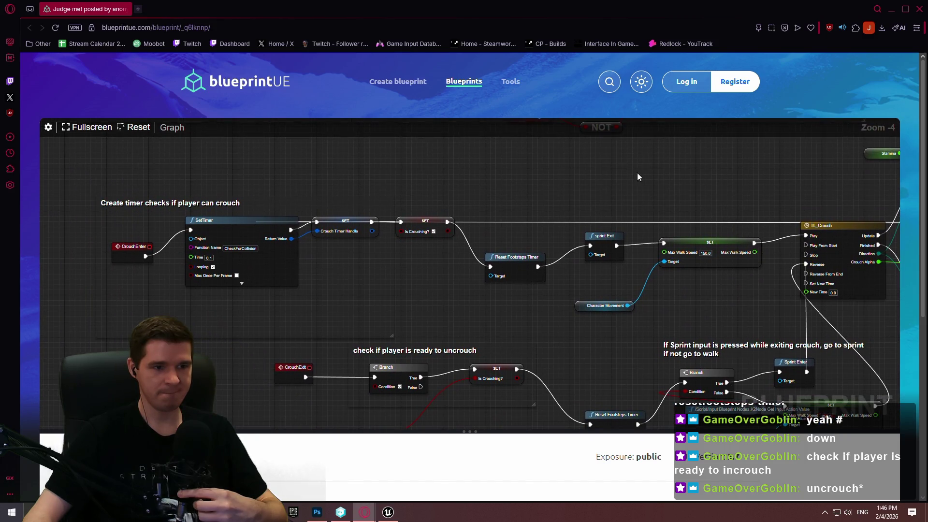
pyautogui.moveTo(658, 168); pyautogui.dragTo(674, 338)
pyautogui.moveTo(522, 169)
pyautogui.mouseDown()
pyautogui.moveTo(590, 358)
pyautogui.moveTo(526, 169)
pyautogui.mouseUp()
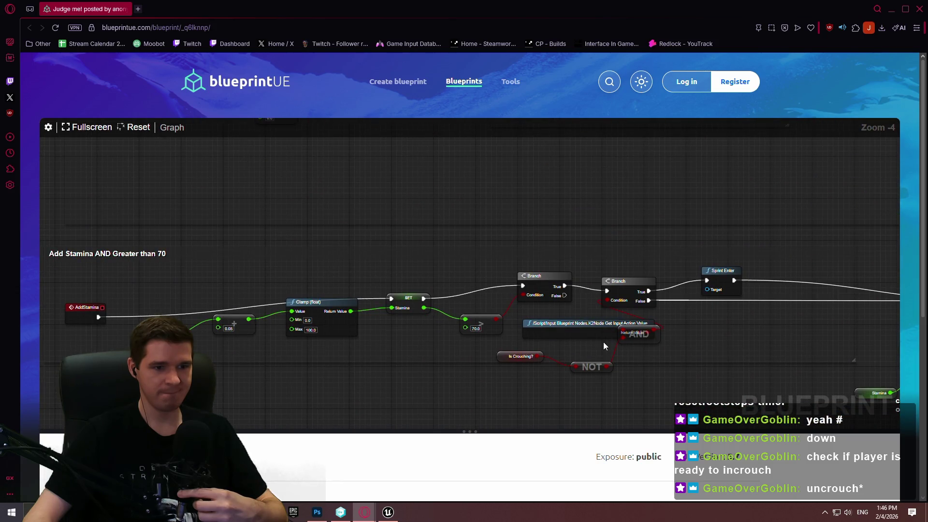
pyautogui.moveTo(812, 220)
pyautogui.mouseDown()
pyautogui.moveTo(292, 107)
pyautogui.moveTo(310, 128)
pyautogui.moveTo(701, 157)
pyautogui.moveTo(377, 157)
pyautogui.moveTo(346, 139)
pyautogui.moveTo(391, 257)
pyautogui.moveTo(500, 323)
pyautogui.moveTo(422, 227)
pyautogui.moveTo(732, 276)
pyautogui.moveTo(401, 276)
pyautogui.mouseUp()
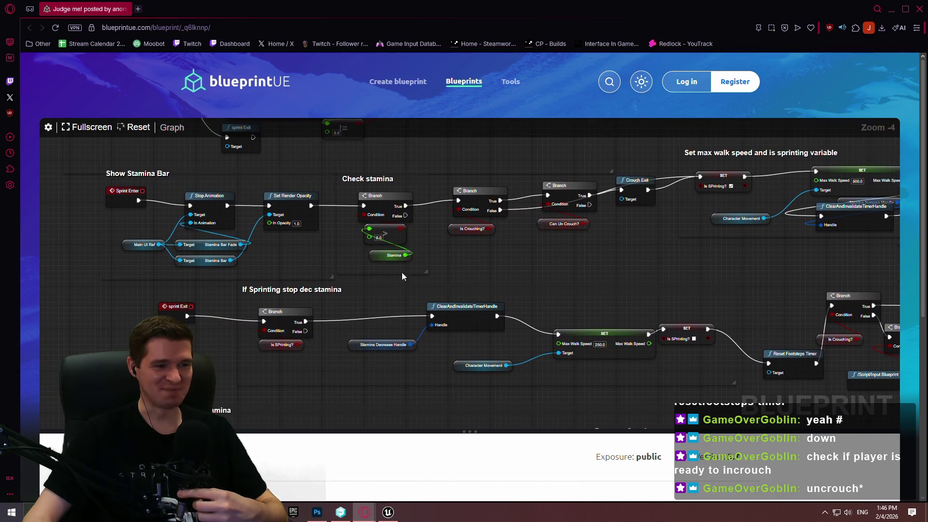
pyautogui.moveTo(469, 169)
pyautogui.mouseDown()
pyautogui.moveTo(458, 277)
pyautogui.moveTo(443, 295)
pyautogui.mouseUp()
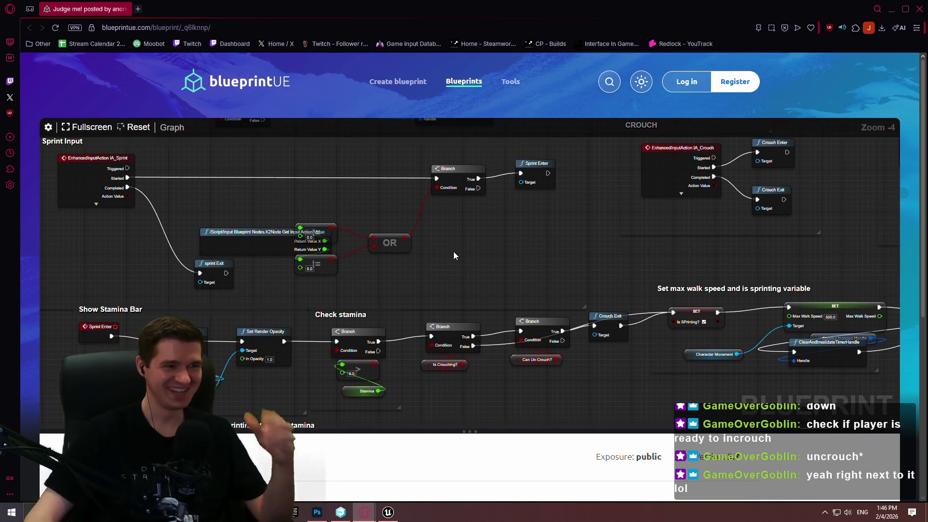
pyautogui.moveTo(579, 237)
pyautogui.mouseDown()
pyautogui.moveTo(610, 305)
pyautogui.moveTo(637, 300)
pyautogui.moveTo(623, 286)
pyautogui.moveTo(298, 269)
pyautogui.moveTo(29, 289)
pyautogui.mouseUp()
# - Zoom out to Zoom -10 and frame the sprinting and stamina sections
pyautogui.moveTo(320, 160); pyautogui.dragTo(517, 253)
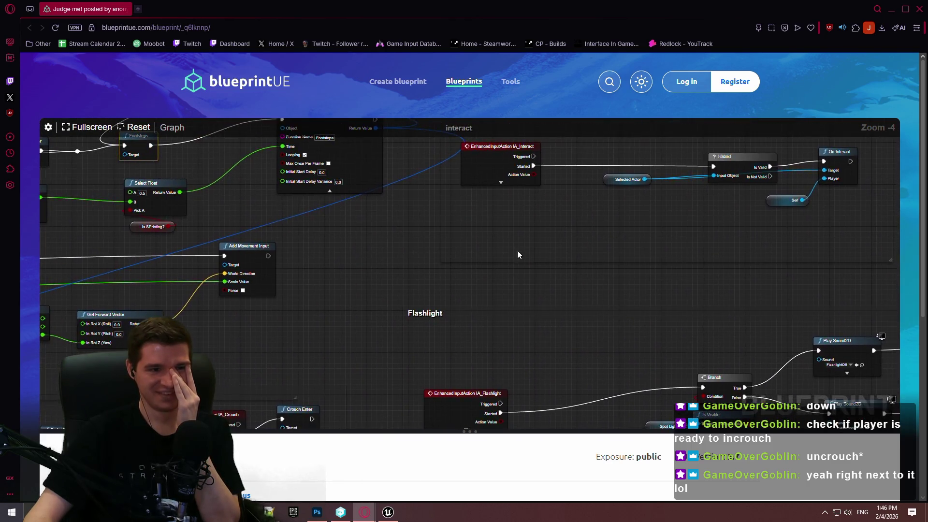
pyautogui.scroll(-3, 517, 251)
pyautogui.scroll(3, 483, 227)
pyautogui.scroll(-6, 464, 205)
pyautogui.scroll(3, 424, 199)
pyautogui.moveTo(425, 199)
pyautogui.mouseDown()
pyautogui.moveTo(679, 361)
pyautogui.moveTo(658, 195)
pyautogui.moveTo(605, 239)
pyautogui.moveTo(553, 202)
pyautogui.moveTo(764, 173)
pyautogui.moveTo(685, 94)
pyautogui.mouseUp()
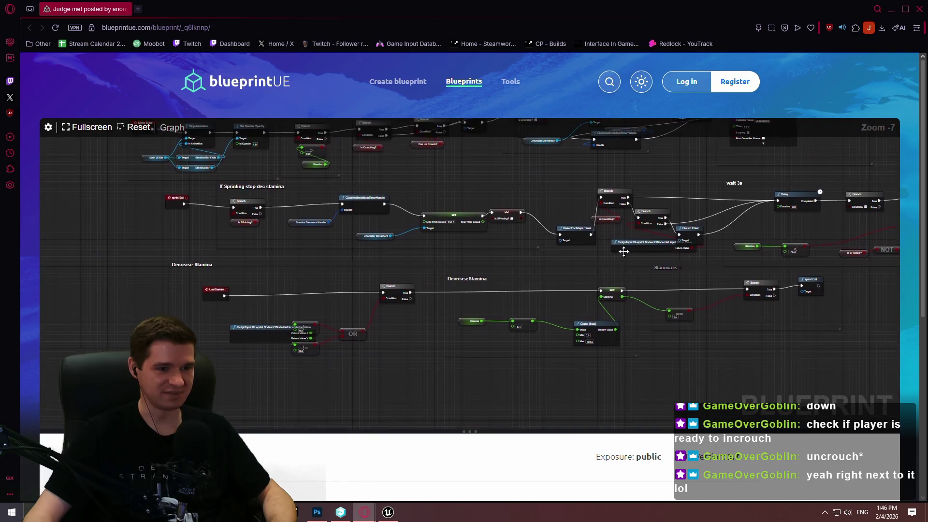
pyautogui.moveTo(778, 365)
pyautogui.mouseDown()
pyautogui.moveTo(503, 253)
pyautogui.moveTo(776, 166)
pyautogui.moveTo(319, 128)
pyautogui.moveTo(414, 276)
pyautogui.moveTo(578, 318)
pyautogui.moveTo(575, 232)
pyautogui.moveTo(575, 347)
pyautogui.mouseUp()
pyautogui.moveTo(384, 331)
pyautogui.mouseDown()
pyautogui.moveTo(411, 169)
pyautogui.moveTo(406, 188)
pyautogui.moveTo(476, 347)
pyautogui.mouseUp()
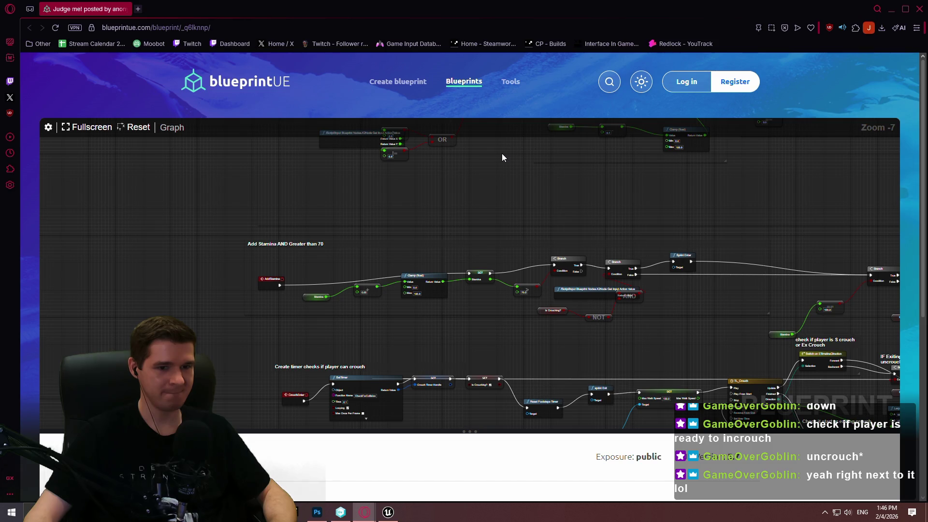
pyautogui.scroll(-1, 566, 152)
pyautogui.scroll(1, 548, 174)
pyautogui.moveTo(548, 175); pyautogui.dragTo(512, 305)
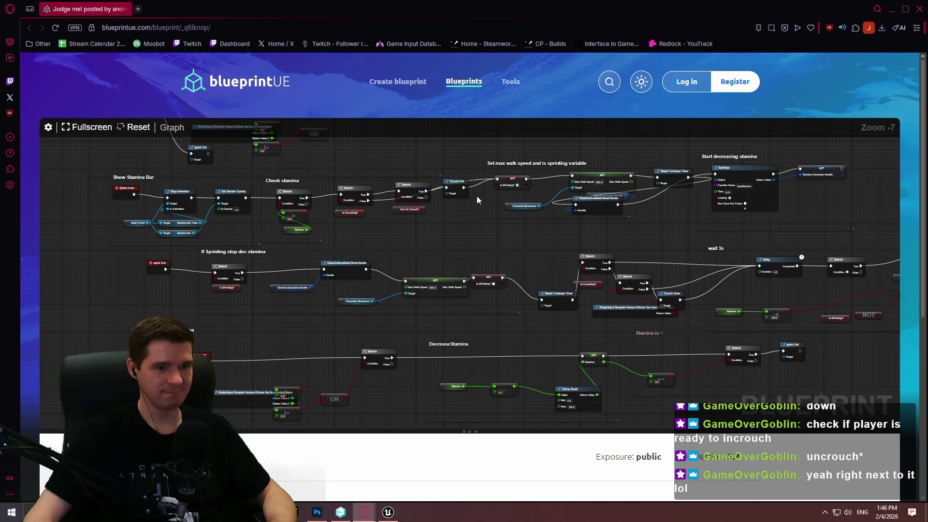
pyautogui.moveTo(476, 196); pyautogui.dragTo(482, 342)
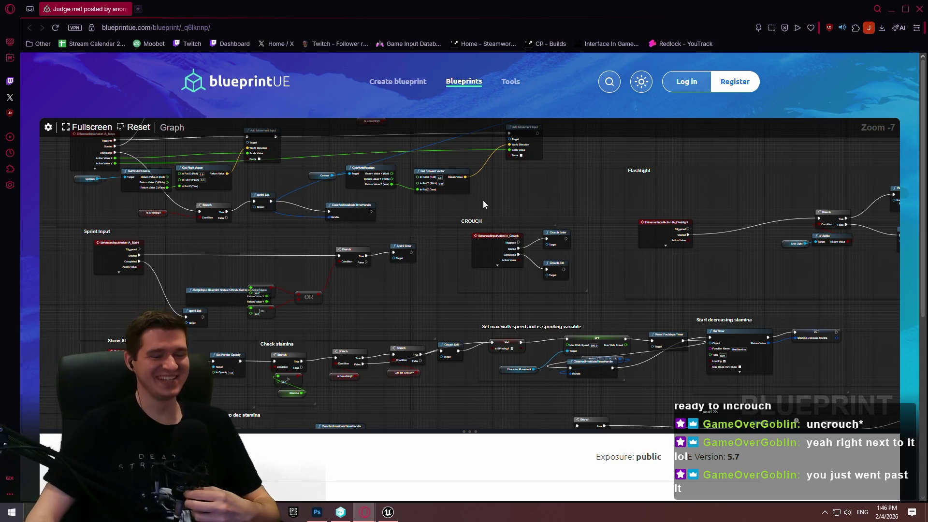
pyautogui.moveTo(483, 200); pyautogui.dragTo(510, 323)
pyautogui.moveTo(784, 269)
pyautogui.mouseDown()
pyautogui.moveTo(724, 357)
pyautogui.moveTo(679, 352)
pyautogui.moveTo(575, 366)
pyautogui.mouseUp()
pyautogui.moveTo(547, 301)
pyautogui.mouseDown()
pyautogui.moveTo(541, 250)
pyautogui.moveTo(356, 187)
pyautogui.moveTo(631, 225)
pyautogui.moveTo(577, 281)
pyautogui.moveTo(528, 228)
pyautogui.mouseUp()
pyautogui.moveTo(617, 344); pyautogui.dragTo(568, 287)
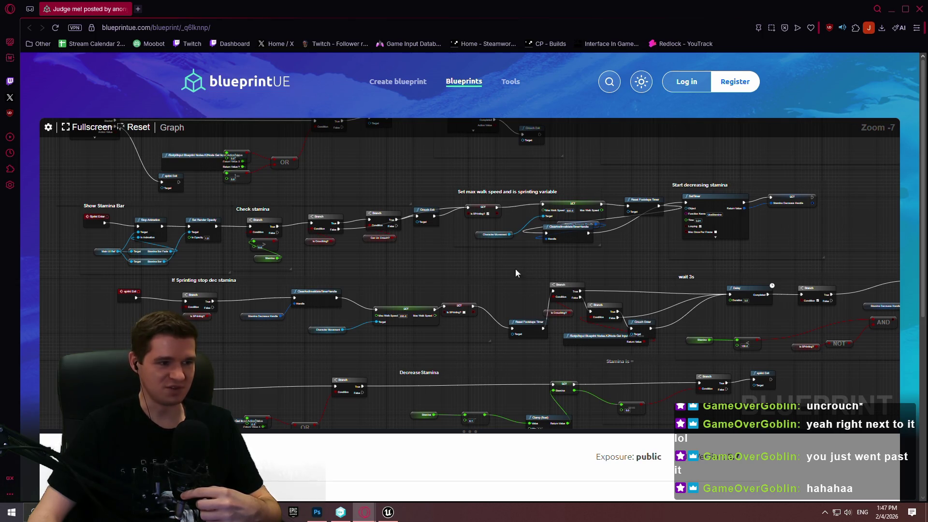
pyautogui.moveTo(591, 349); pyautogui.dragTo(511, 149)
pyautogui.moveTo(571, 300)
pyautogui.mouseDown()
pyautogui.moveTo(559, 230)
pyautogui.moveTo(581, 218)
pyautogui.moveTo(508, 155)
pyautogui.mouseUp()
pyautogui.moveTo(588, 232); pyautogui.dragTo(516, 166)
pyautogui.moveTo(562, 228)
pyautogui.mouseDown()
pyautogui.moveTo(557, 221)
pyautogui.moveTo(545, 259)
pyautogui.moveTo(564, 213)
pyautogui.mouseUp()
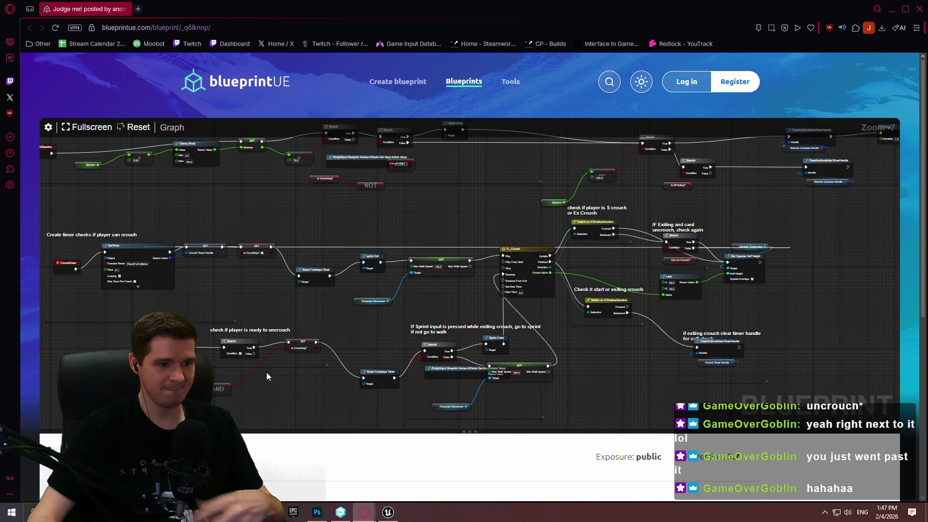
pyautogui.scroll(4, 333, 380)
pyautogui.moveTo(335, 376)
pyautogui.mouseDown()
pyautogui.moveTo(406, 289)
pyautogui.moveTo(462, 192)
pyautogui.moveTo(444, 380)
pyautogui.moveTo(684, 390)
pyautogui.moveTo(392, 236)
pyautogui.mouseUp()
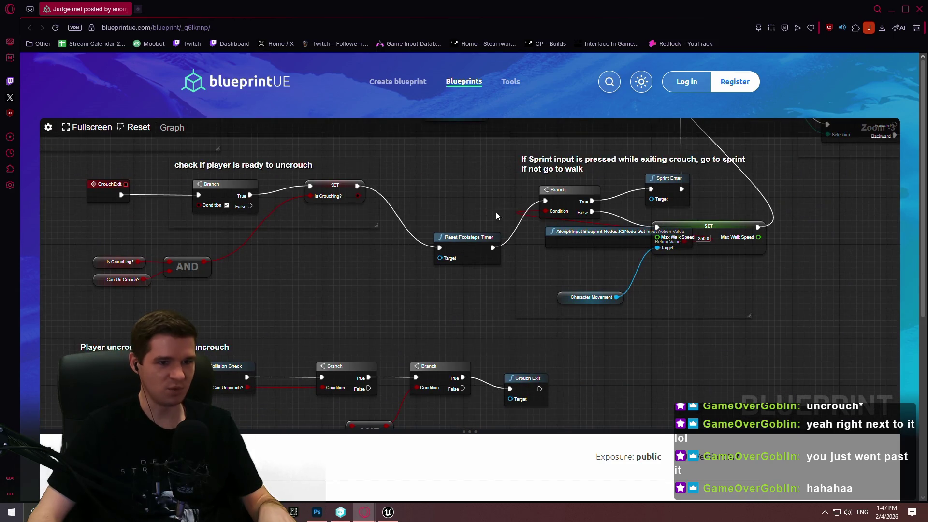
pyautogui.moveTo(625, 196)
pyautogui.mouseDown()
pyautogui.moveTo(505, 362)
pyautogui.moveTo(465, 369)
pyautogui.moveTo(259, 351)
pyautogui.mouseUp()
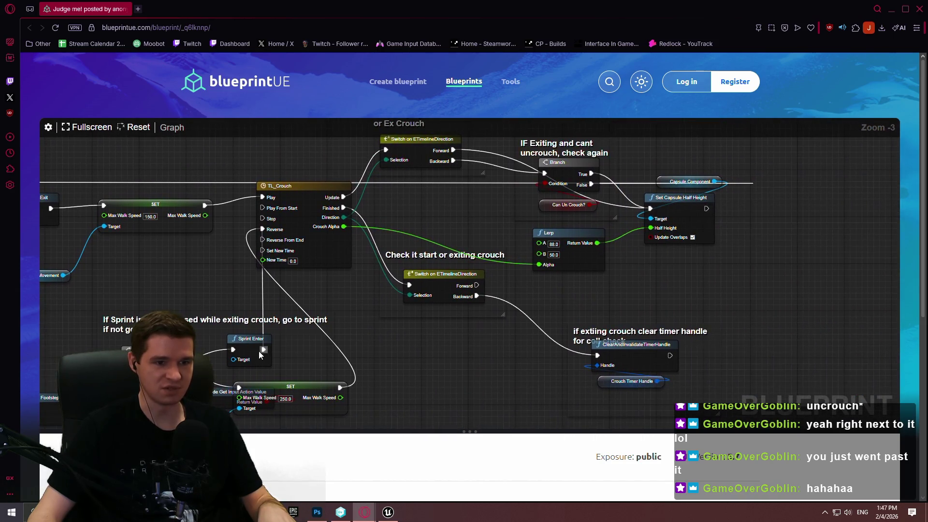
pyautogui.moveTo(53, 425)
pyautogui.mouseDown()
pyautogui.moveTo(580, 315)
pyautogui.moveTo(583, 225)
pyautogui.moveTo(571, 278)
pyautogui.mouseUp()
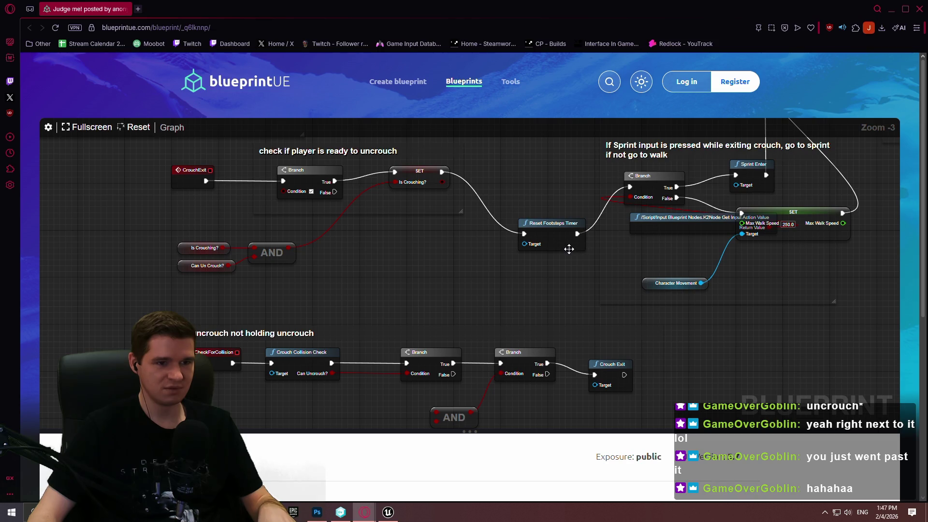
pyautogui.scroll(-9, 567, 245)
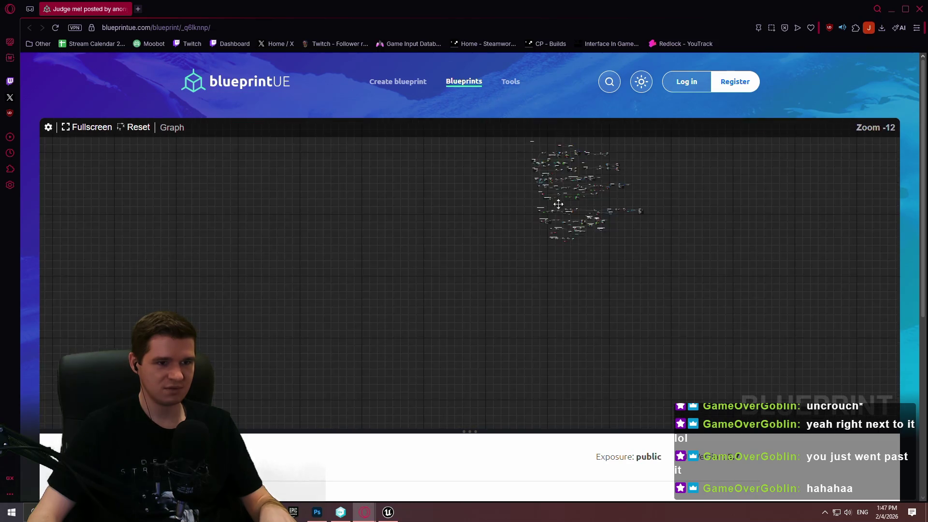
# - Move the Footsteps node up beside ClearAndInvalidateTimerHandle
pyautogui.scroll(4, 449, 237)
pyautogui.scroll(4, 434, 219)
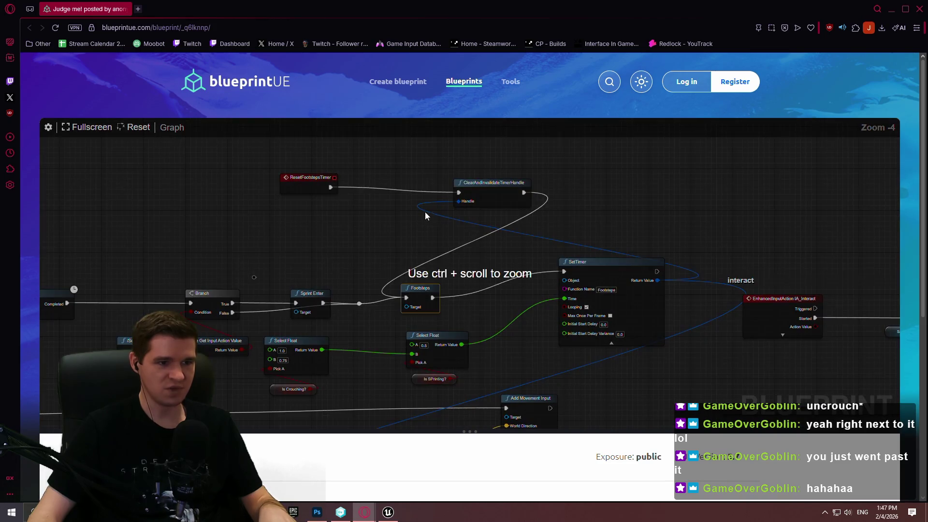
pyautogui.scroll(-1, 498, 239)
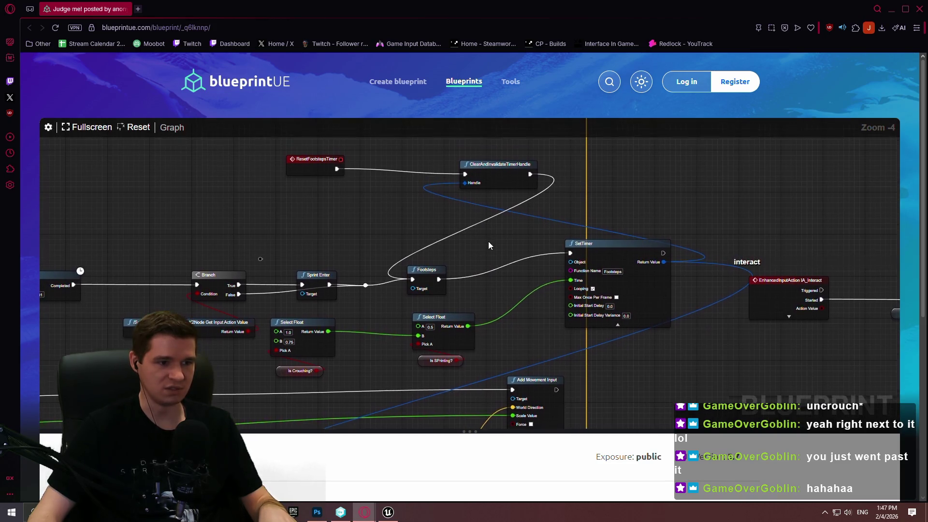
pyautogui.scroll(1, 459, 222)
pyautogui.moveTo(427, 294); pyautogui.dragTo(589, 189)
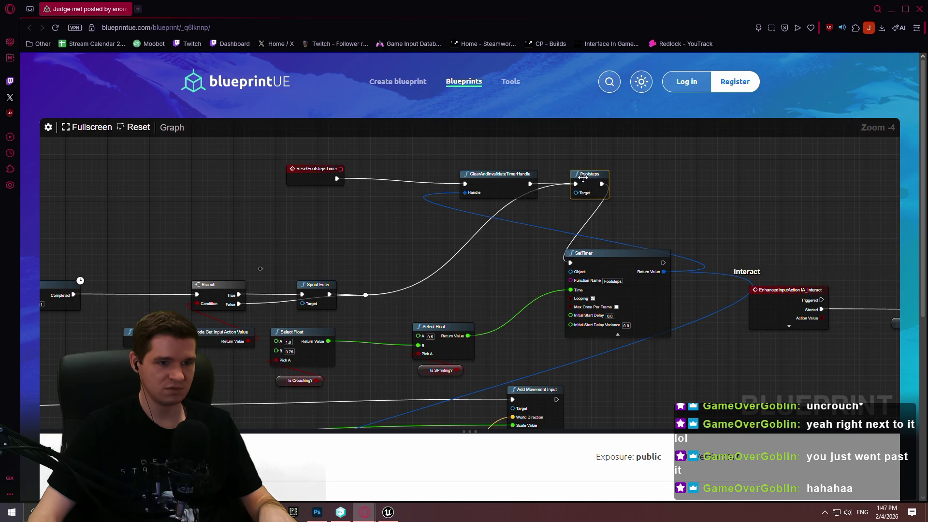
# - Line up the three footsteps timer nodes in the ResetFootstepsTimer chain and deselect them
pyautogui.moveTo(343, 159); pyautogui.dragTo(203, 118)
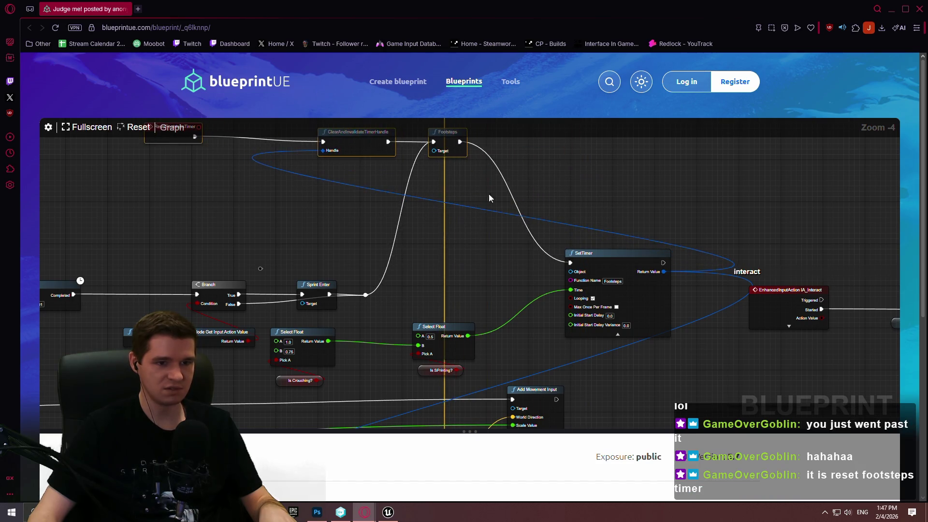
pyautogui.moveTo(583, 196); pyautogui.dragTo(607, 239)
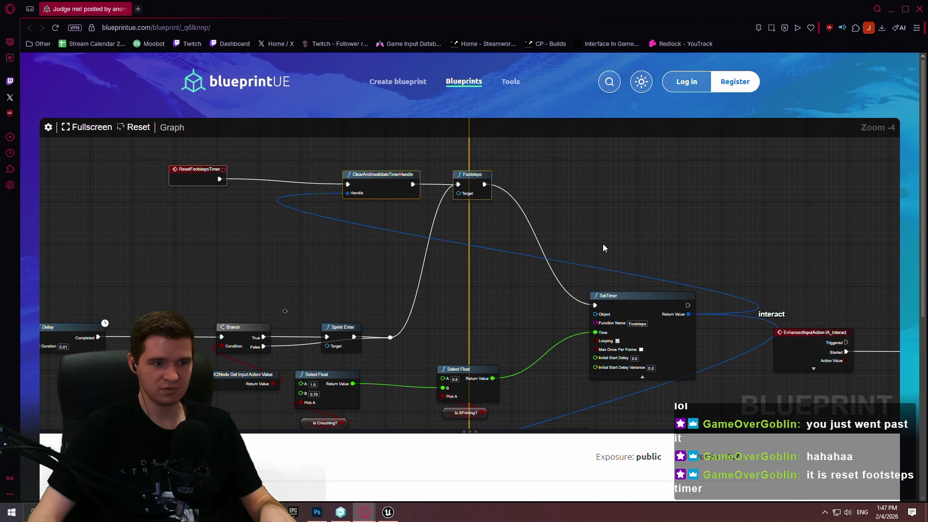
pyautogui.click(464, 179)
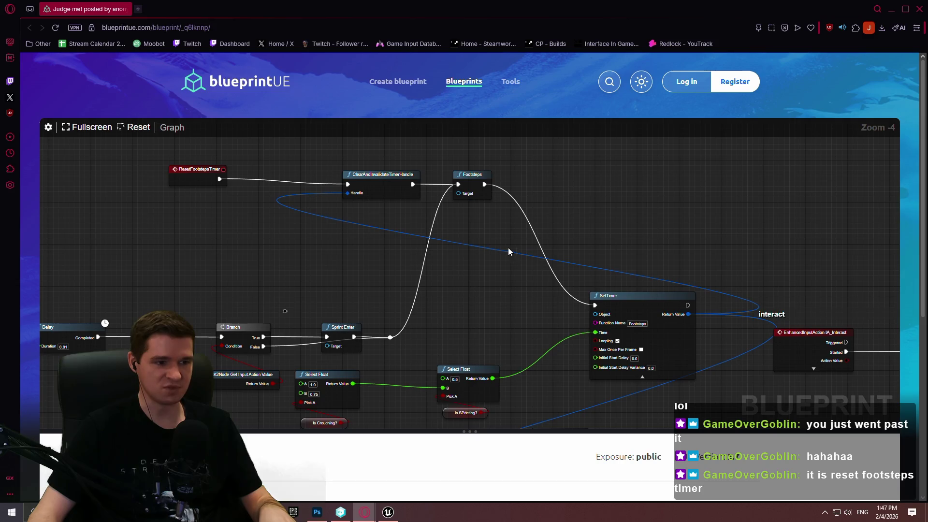
pyautogui.scroll(-2, 506, 248)
pyautogui.scroll(3, 503, 248)
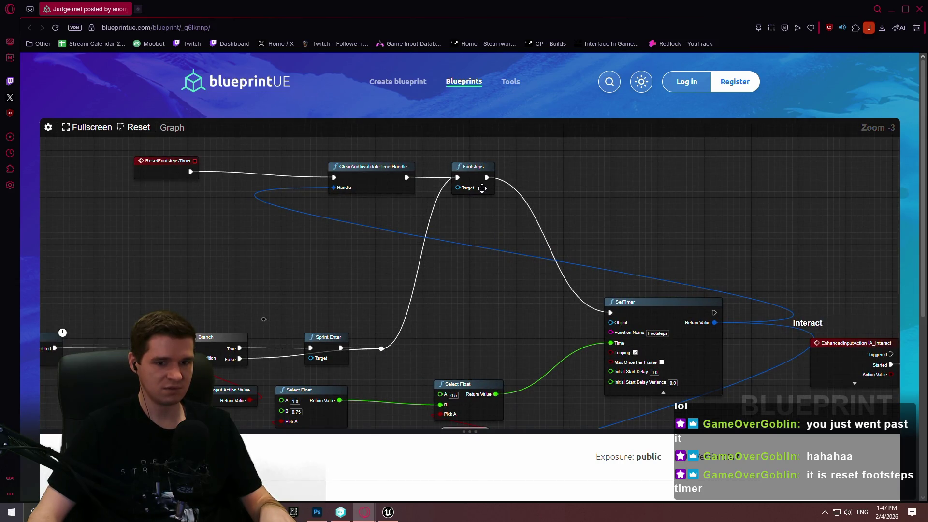
pyautogui.scroll(-6, 482, 187)
pyautogui.moveTo(476, 306); pyautogui.dragTo(466, 246)
pyautogui.scroll(-1, 434, 335)
pyautogui.keyDown('ctrl'); pyautogui.scroll(4, 479, 325); pyautogui.keyUp('ctrl')
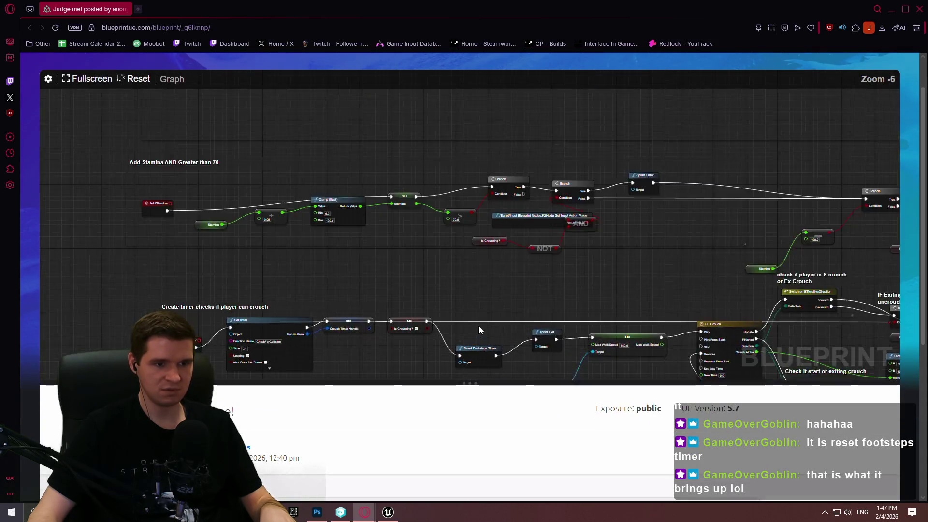
pyautogui.moveTo(483, 318)
pyautogui.mouseDown()
pyautogui.moveTo(442, 190)
pyautogui.moveTo(453, 115)
pyautogui.moveTo(427, 79)
pyautogui.moveTo(417, 32)
pyautogui.mouseUp()
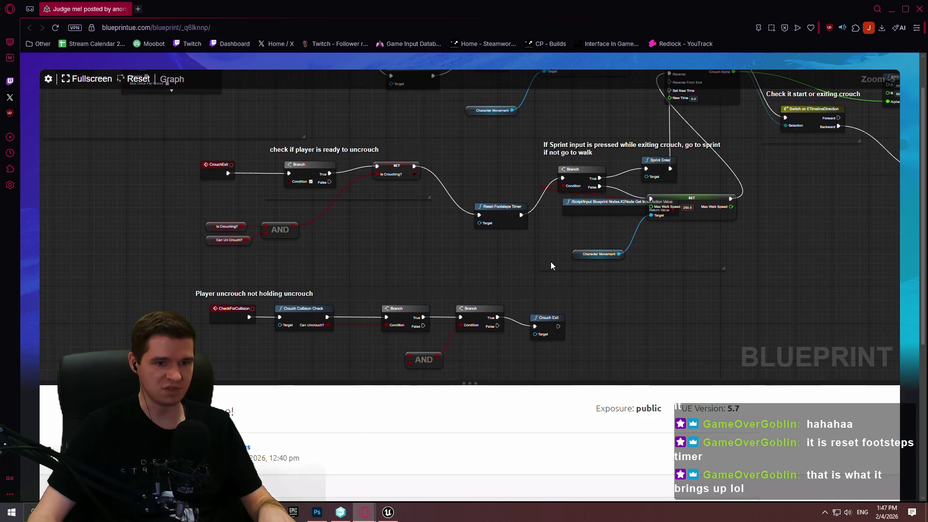
pyautogui.moveTo(550, 265); pyautogui.dragTo(538, 133)
pyautogui.rightClick(508, 128)
pyautogui.moveTo(457, 312)
pyautogui.mouseDown()
pyautogui.moveTo(419, 352)
pyautogui.moveTo(481, 359)
pyautogui.moveTo(462, 410)
pyautogui.moveTo(459, 326)
pyautogui.moveTo(482, 421)
pyautogui.mouseUp()
pyautogui.scroll(2, 537, 329)
pyautogui.scroll(-2, 511, 293)
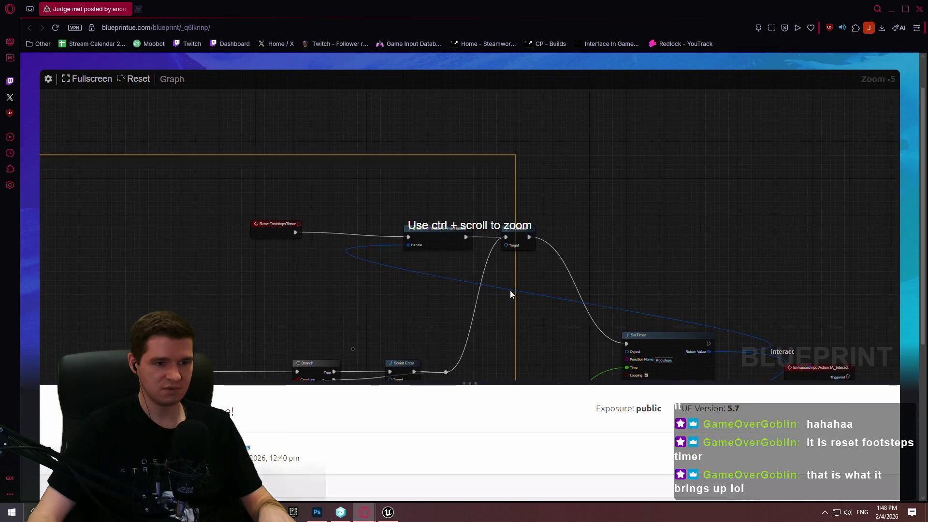
pyautogui.keyDown('ctrl'); pyautogui.scroll(1, 500, 257); pyautogui.keyUp('ctrl')
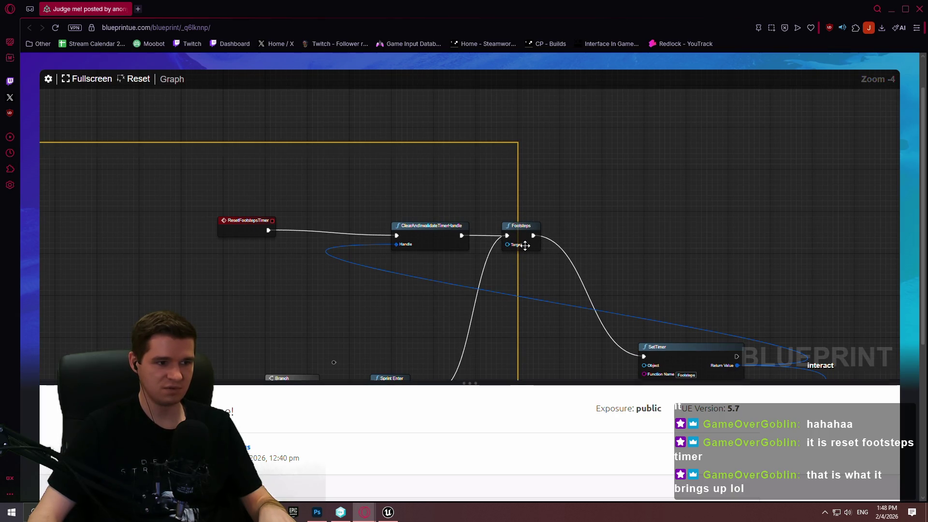
pyautogui.moveTo(522, 259); pyautogui.dragTo(521, 139)
pyautogui.scroll(1, 569, 329)
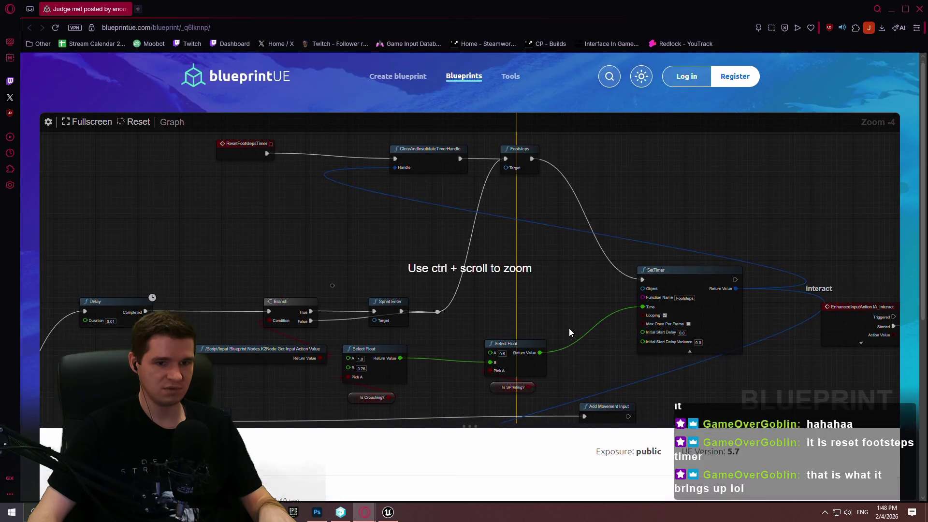
pyautogui.keyDown('ctrl'); pyautogui.scroll(-4, 573, 253); pyautogui.keyUp('ctrl')
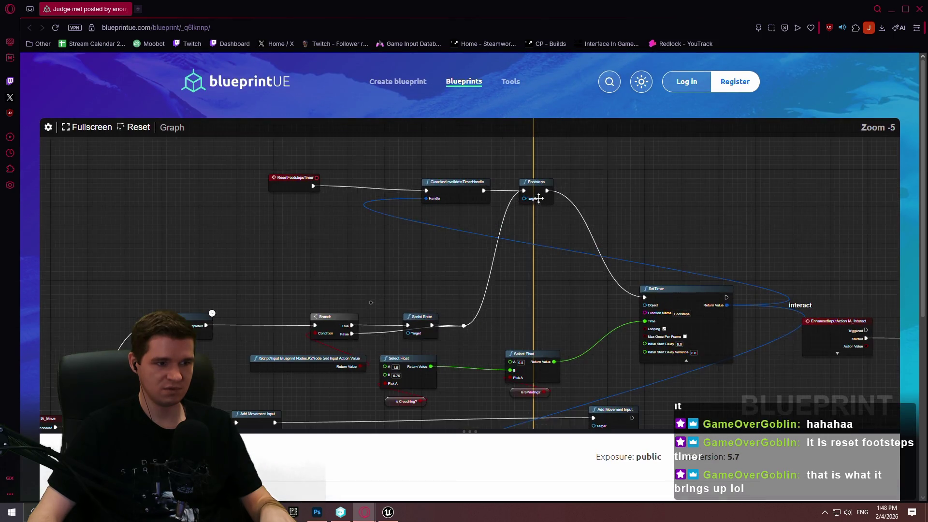
pyautogui.keyDown('ctrl'); pyautogui.scroll(1, 538, 196); pyautogui.keyUp('ctrl')
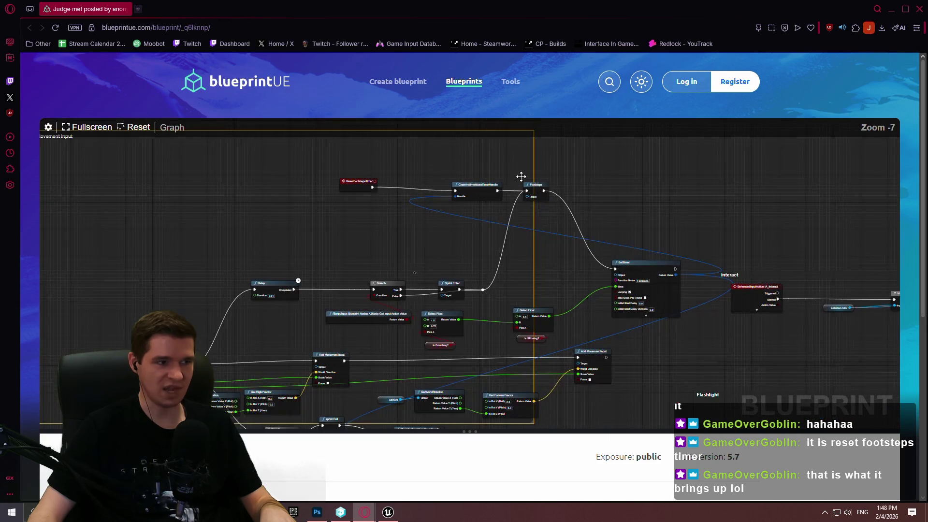
pyautogui.moveTo(549, 326)
pyautogui.mouseDown()
pyautogui.moveTo(354, 254)
pyautogui.moveTo(512, 222)
pyautogui.moveTo(465, 240)
pyautogui.moveTo(440, 236)
pyautogui.mouseUp()
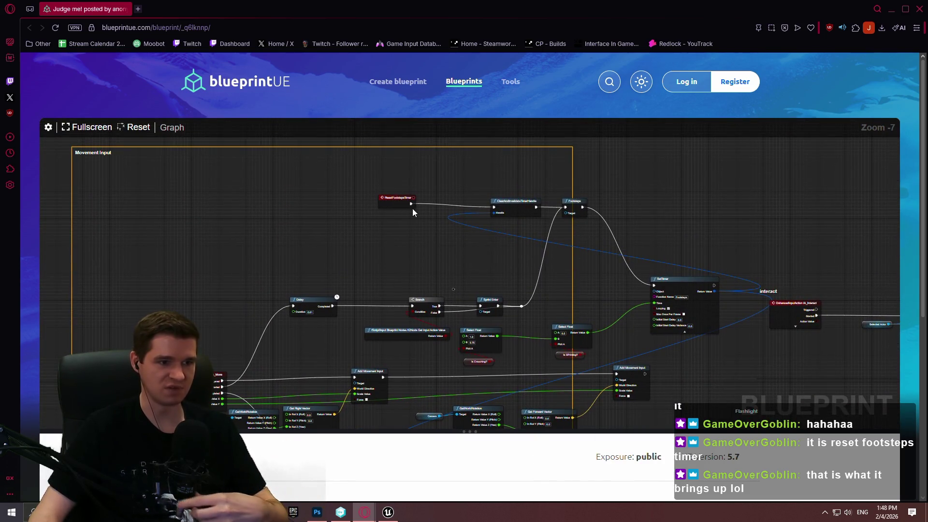
pyautogui.scroll(-1, 613, 208)
pyautogui.moveTo(551, 214); pyautogui.dragTo(498, 206)
pyautogui.keyDown('ctrl'); pyautogui.scroll(3, 498, 212); pyautogui.keyUp('ctrl')
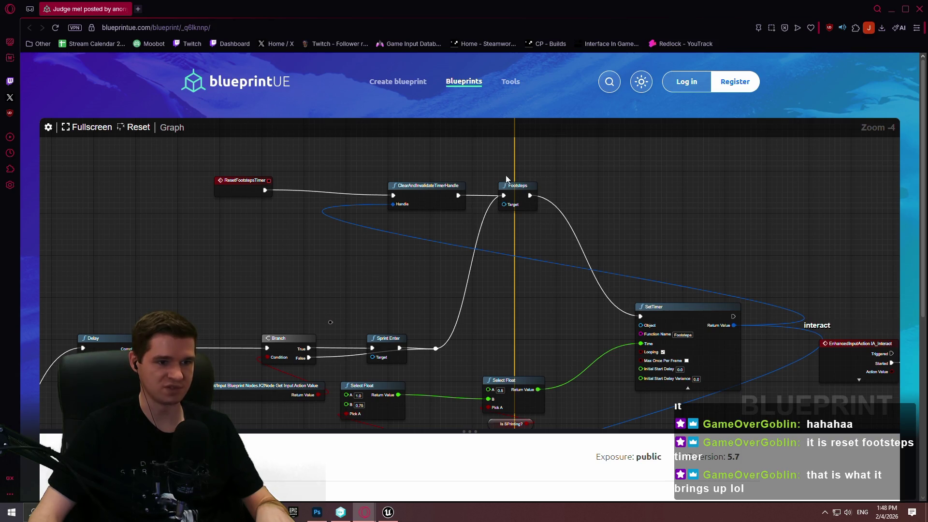
pyautogui.click(510, 191)
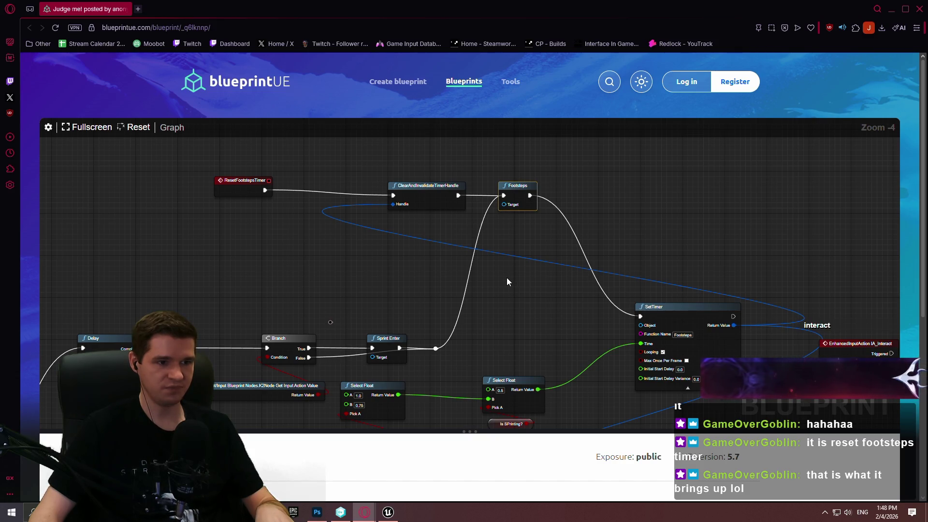
pyautogui.moveTo(511, 279)
pyautogui.mouseDown()
pyautogui.moveTo(517, 260)
pyautogui.moveTo(505, 267)
pyautogui.moveTo(500, 234)
pyautogui.moveTo(503, 278)
pyautogui.mouseUp()
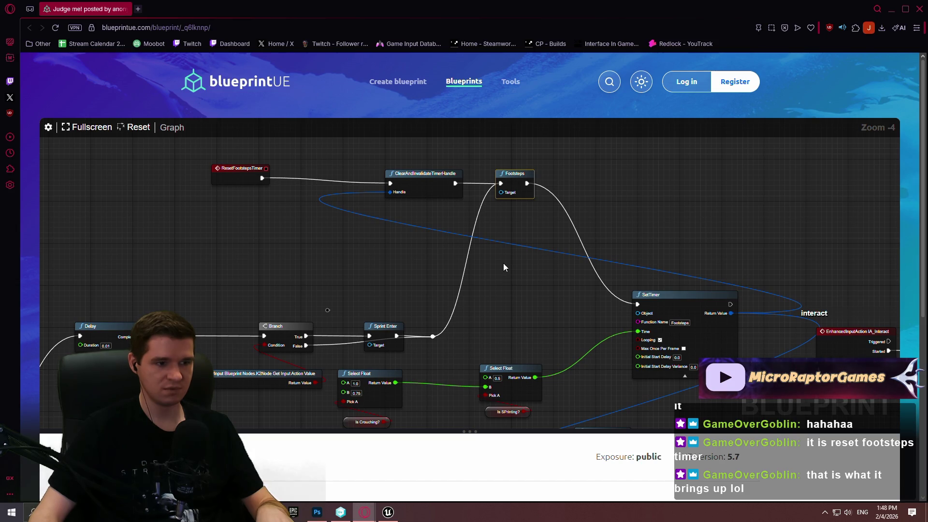
pyautogui.scroll(-4, 503, 267)
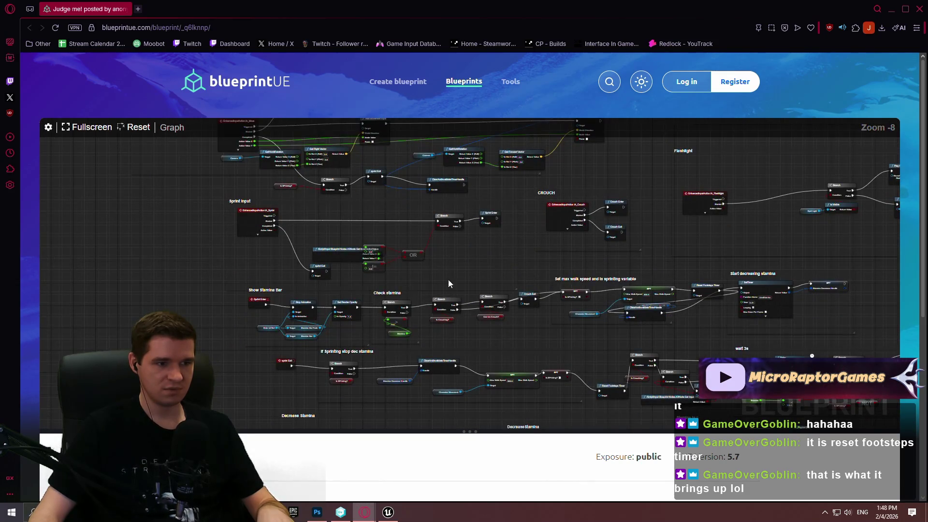
pyautogui.scroll(4, 448, 284)
pyautogui.moveTo(365, 321)
pyautogui.mouseDown()
pyautogui.moveTo(559, 144)
pyautogui.moveTo(483, 164)
pyautogui.mouseUp()
pyautogui.rightClick(708, 250)
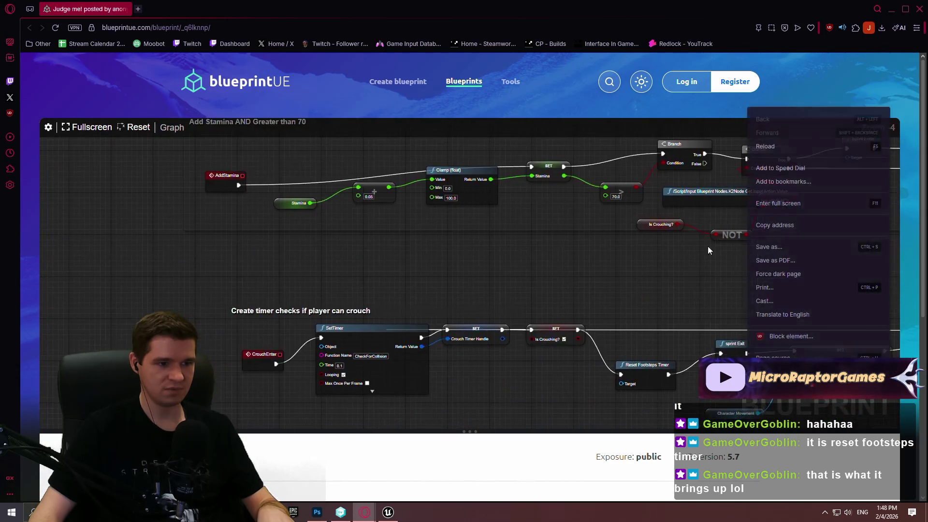
pyautogui.moveTo(707, 246); pyautogui.dragTo(520, 129)
pyautogui.moveTo(344, 291); pyautogui.dragTo(306, 277)
pyautogui.moveTo(418, 300)
pyautogui.mouseDown()
pyautogui.moveTo(414, 166)
pyautogui.moveTo(408, 332)
pyautogui.mouseUp()
pyautogui.moveTo(390, 214)
pyautogui.mouseDown()
pyautogui.moveTo(397, 314)
pyautogui.moveTo(491, 286)
pyautogui.moveTo(315, 233)
pyautogui.mouseUp()
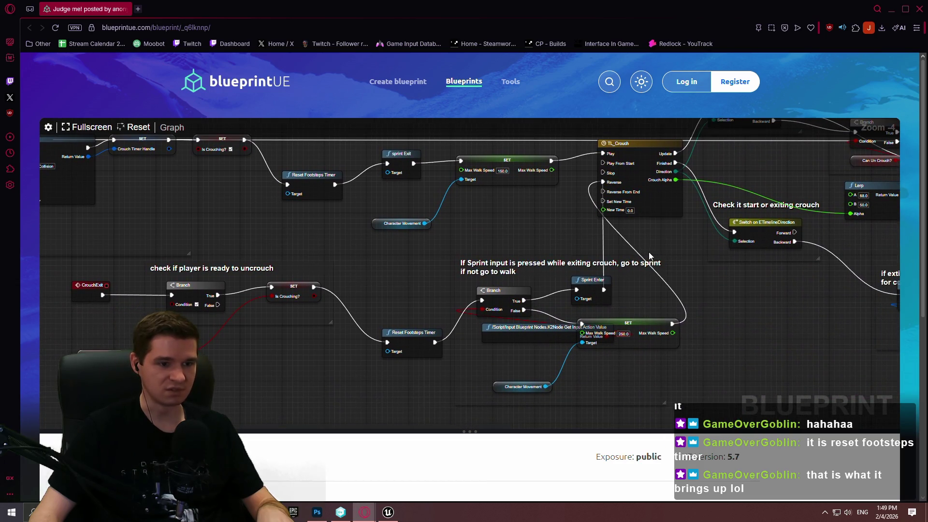
pyautogui.moveTo(694, 256)
pyautogui.mouseDown()
pyautogui.moveTo(361, 309)
pyautogui.moveTo(355, 327)
pyautogui.moveTo(381, 444)
pyautogui.moveTo(299, 498)
pyautogui.moveTo(132, 419)
pyautogui.moveTo(369, 134)
pyautogui.moveTo(431, 98)
pyautogui.moveTo(466, 203)
pyautogui.moveTo(407, 247)
pyautogui.moveTo(731, 230)
pyautogui.mouseUp()
pyautogui.moveTo(776, 356)
pyautogui.mouseDown()
pyautogui.moveTo(745, 300)
pyautogui.moveTo(596, 230)
pyautogui.mouseUp()
pyautogui.scroll(-1, 587, 228)
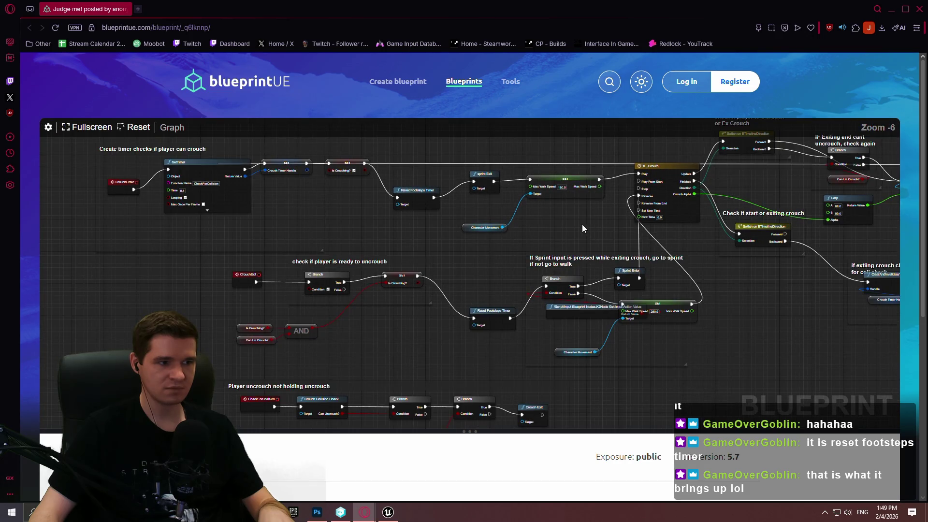
pyautogui.scroll(1, 318, 193)
pyautogui.moveTo(182, 192); pyautogui.dragTo(283, 263)
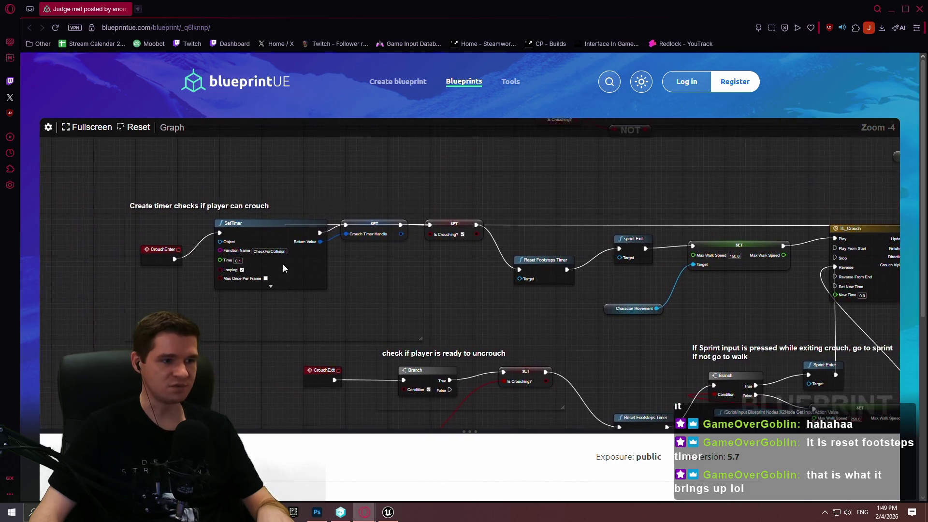
pyautogui.scroll(-1, 401, 262)
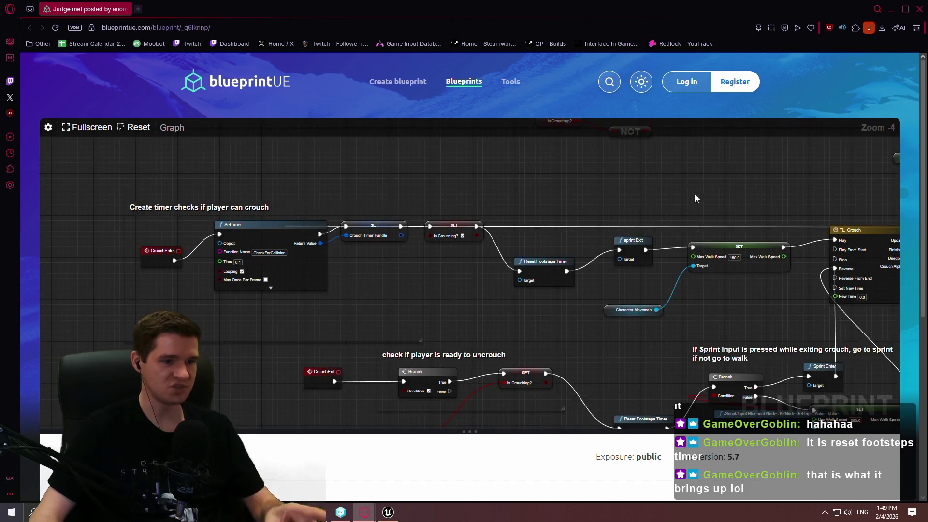
pyautogui.moveTo(869, 378)
pyautogui.mouseDown()
pyautogui.moveTo(467, 264)
pyautogui.moveTo(605, 383)
pyautogui.moveTo(595, 148)
pyautogui.mouseUp()
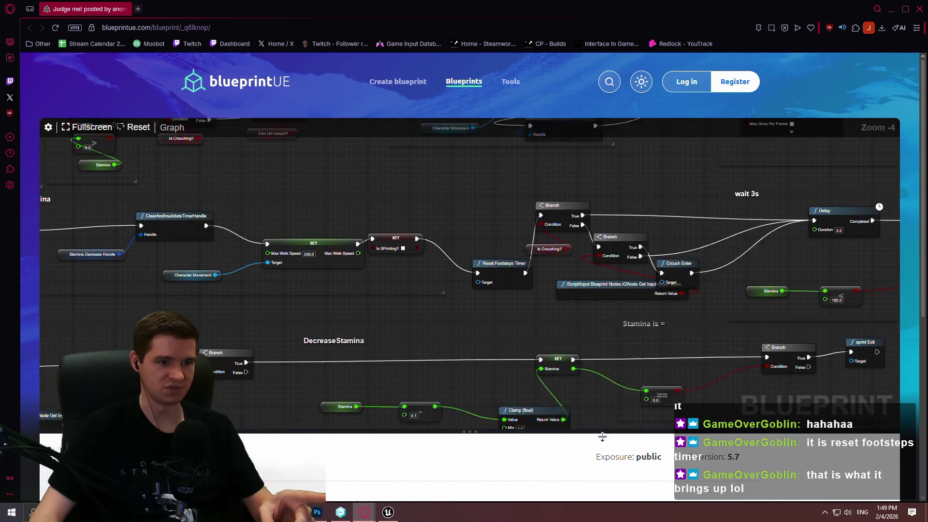
pyautogui.rightClick(601, 167)
pyautogui.moveTo(539, 182)
pyautogui.mouseDown()
pyautogui.moveTo(445, 309)
pyautogui.moveTo(570, 353)
pyautogui.moveTo(437, 377)
pyautogui.moveTo(607, 184)
pyautogui.moveTo(686, 346)
pyautogui.moveTo(659, 416)
pyautogui.mouseUp()
pyautogui.moveTo(742, 236)
pyautogui.mouseDown()
pyautogui.moveTo(705, 308)
pyautogui.moveTo(549, 239)
pyautogui.moveTo(531, 317)
pyautogui.moveTo(506, 287)
pyautogui.mouseUp()
pyautogui.scroll(2, 520, 217)
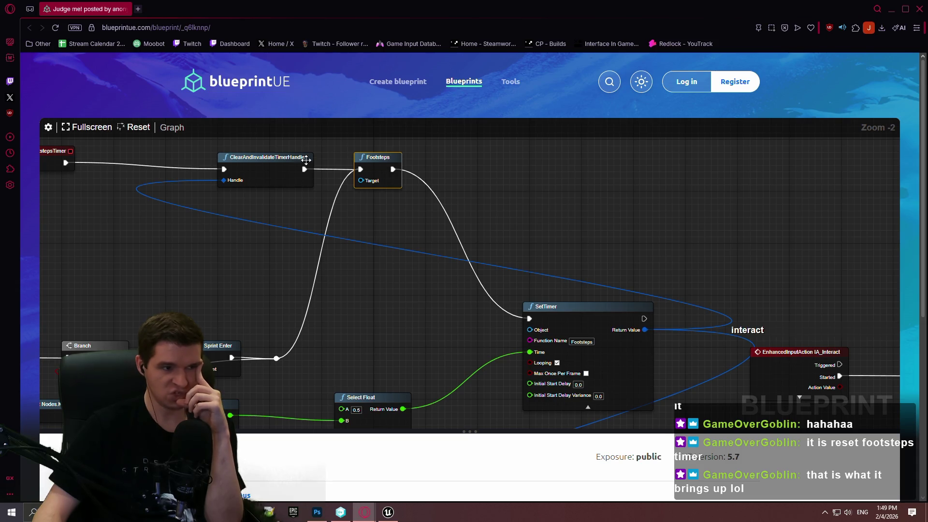
# - Select the SetTimer node with its neighbours and nudge it slightly left
pyautogui.moveTo(306, 160)
pyautogui.mouseDown()
pyautogui.moveTo(485, 262)
pyautogui.moveTo(299, 173)
pyautogui.moveTo(303, 164)
pyautogui.mouseUp()
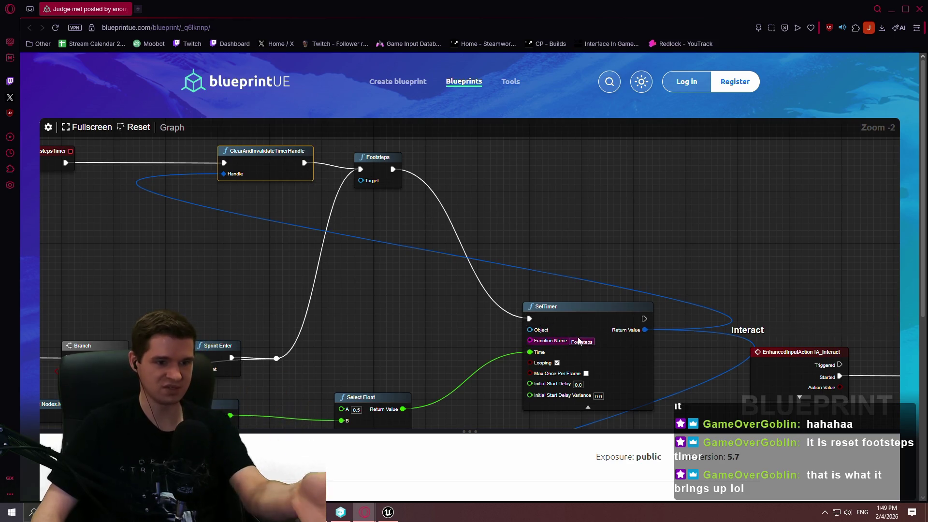
pyautogui.moveTo(654, 373); pyautogui.dragTo(649, 341)
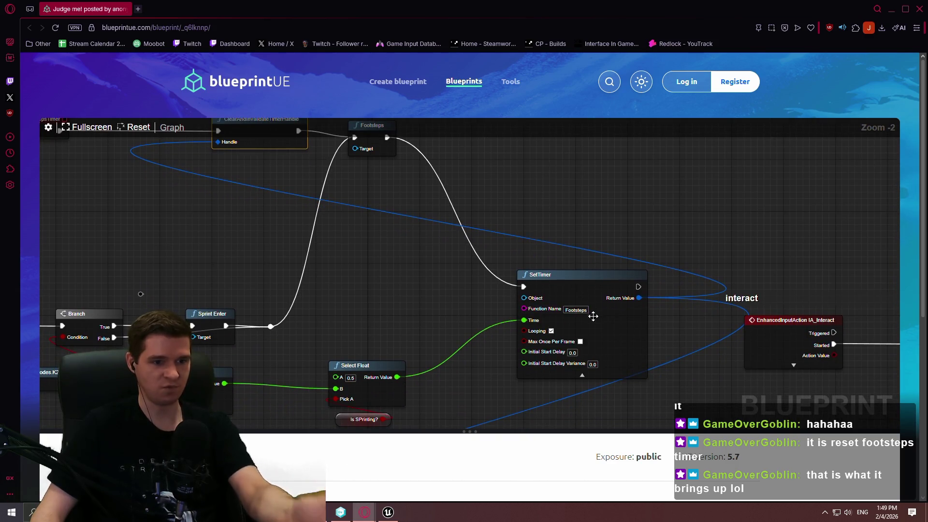
pyautogui.moveTo(385, 306)
pyautogui.mouseDown()
pyautogui.moveTo(410, 338)
pyautogui.moveTo(504, 339)
pyautogui.moveTo(462, 326)
pyautogui.mouseUp()
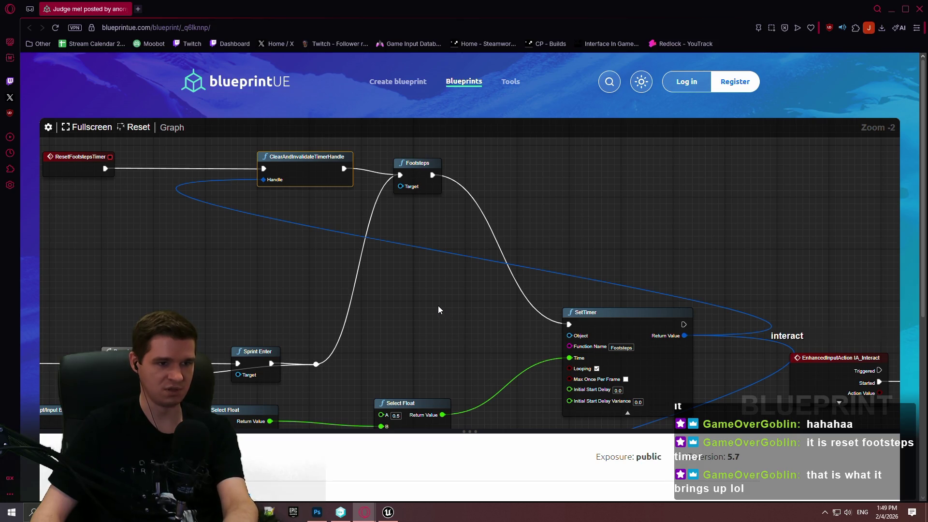
pyautogui.moveTo(729, 363)
pyautogui.mouseDown()
pyautogui.moveTo(543, 238)
pyautogui.moveTo(265, 145)
pyautogui.moveTo(750, 260)
pyautogui.mouseUp()
pyautogui.moveTo(682, 338)
pyautogui.mouseDown()
pyautogui.moveTo(690, 329)
pyautogui.moveTo(664, 334)
pyautogui.mouseUp()
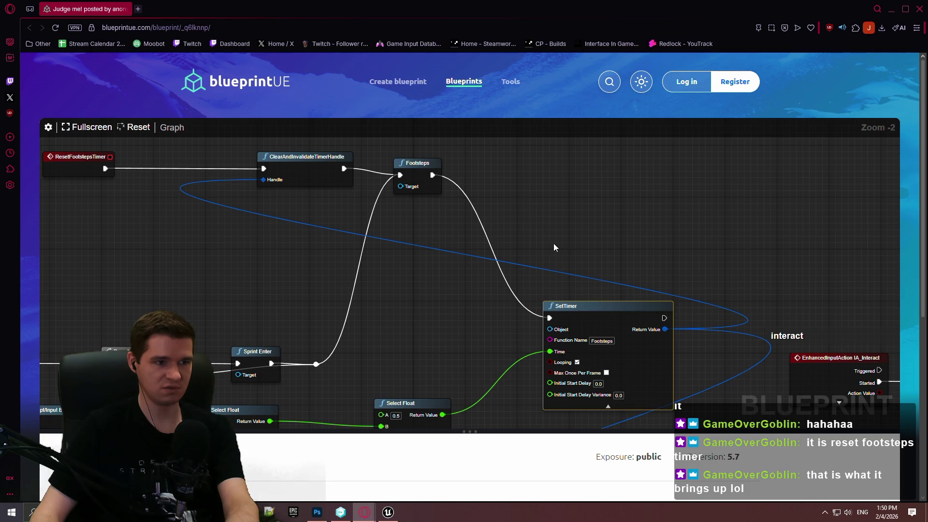
# - Review the footsteps timer chain, collapsing and re-expanding SetTimer's advanced pins
pyautogui.moveTo(538, 241)
pyautogui.mouseDown()
pyautogui.moveTo(530, 209)
pyautogui.moveTo(494, 316)
pyautogui.mouseUp()
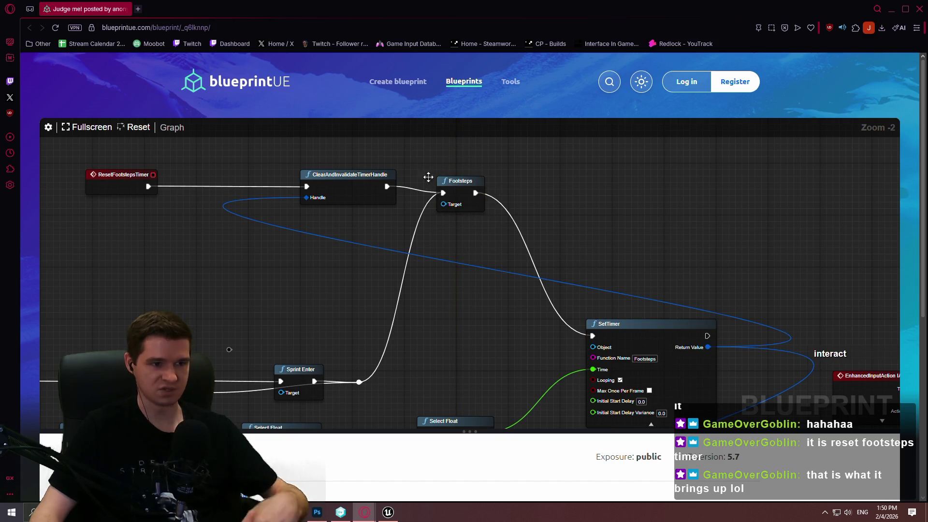
pyautogui.moveTo(560, 264); pyautogui.dragTo(519, 207)
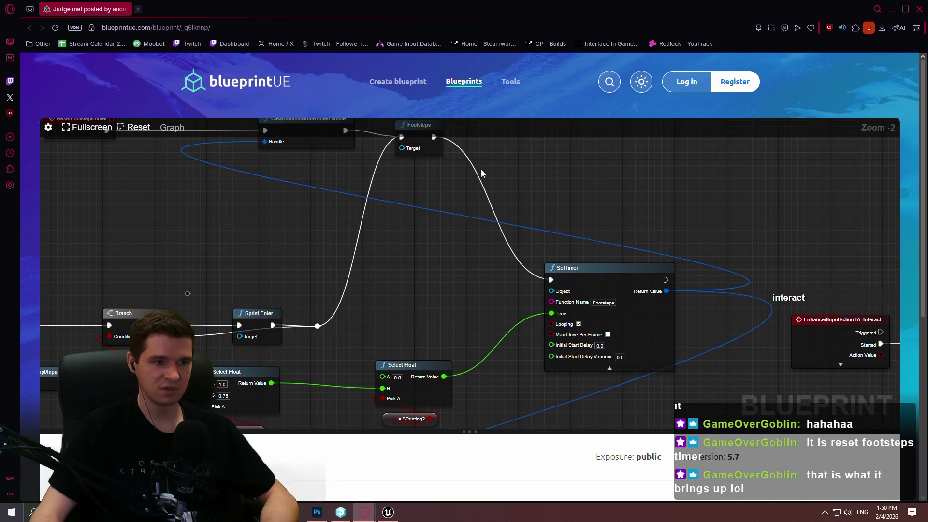
pyautogui.moveTo(481, 173); pyautogui.dragTo(520, 201)
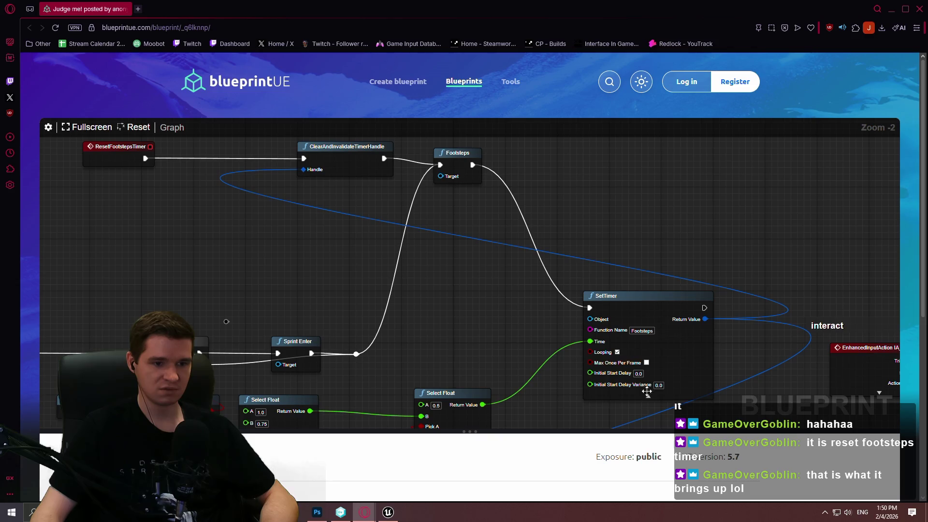
pyautogui.click(647, 396)
pyautogui.click(647, 396)
pyautogui.moveTo(720, 378)
pyautogui.mouseDown()
pyautogui.moveTo(715, 297)
pyautogui.moveTo(836, 312)
pyautogui.moveTo(841, 361)
pyautogui.moveTo(862, 260)
pyautogui.moveTo(927, 273)
pyautogui.moveTo(598, 277)
pyautogui.moveTo(389, 291)
pyautogui.moveTo(482, 371)
pyautogui.moveTo(623, 401)
pyautogui.mouseUp()
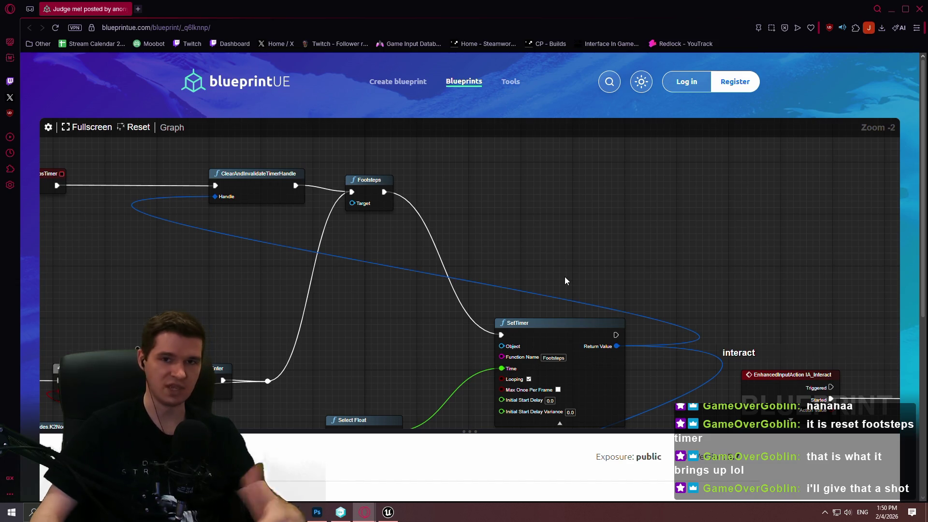
# - Return to the Unreal Editor and view the Get Scaled Box Extent and Shortest Side debug nodes
pyautogui.click(396, 514)
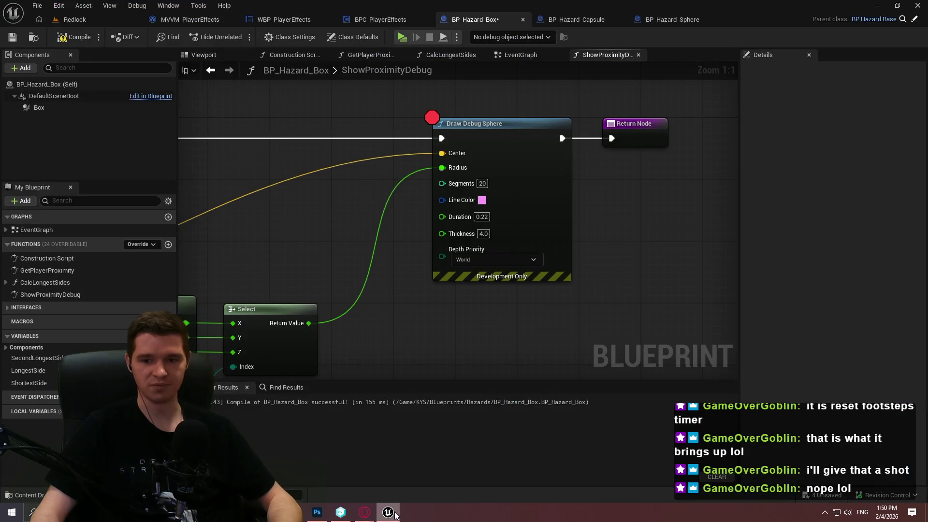
pyautogui.scroll(-1, 607, 268)
pyautogui.moveTo(608, 269); pyautogui.dragTo(562, 277)
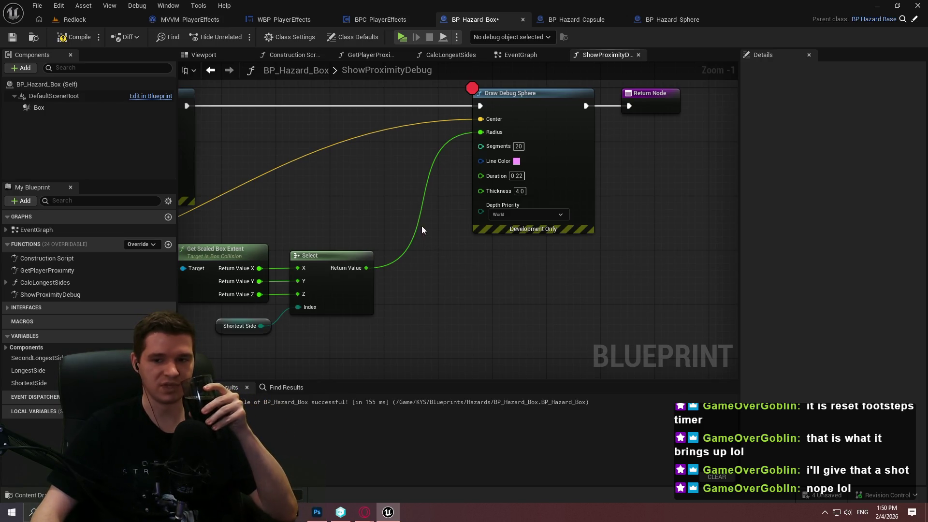
pyautogui.scroll(-2, 492, 227)
pyautogui.moveTo(345, 207); pyautogui.dragTo(494, 221)
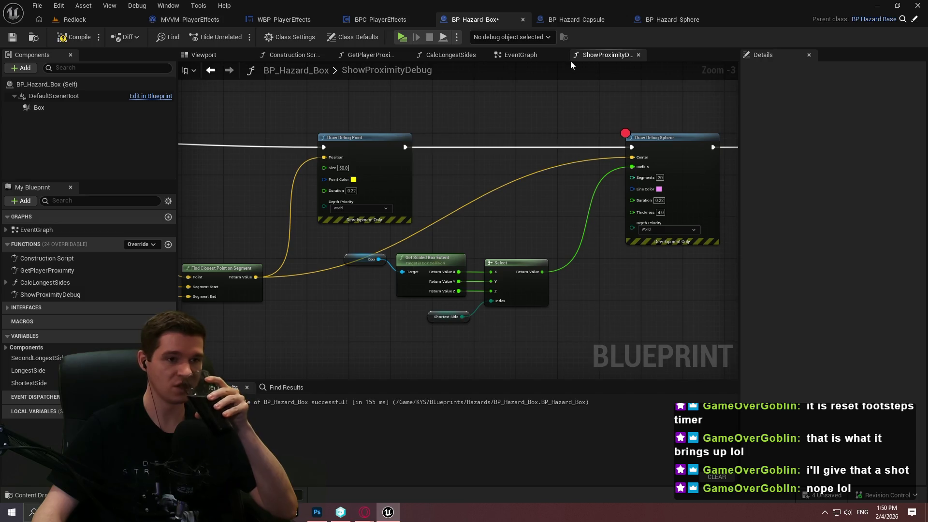
# - Add a breakpoint on the On Component Begin Overlap node, then play and run forward
pyautogui.click(522, 54)
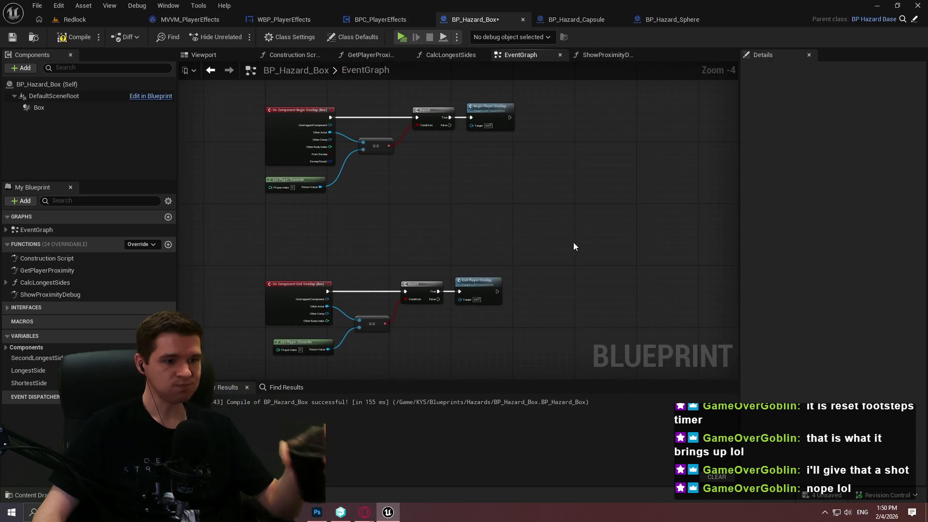
pyautogui.rightClick(312, 128)
pyautogui.click(352, 352)
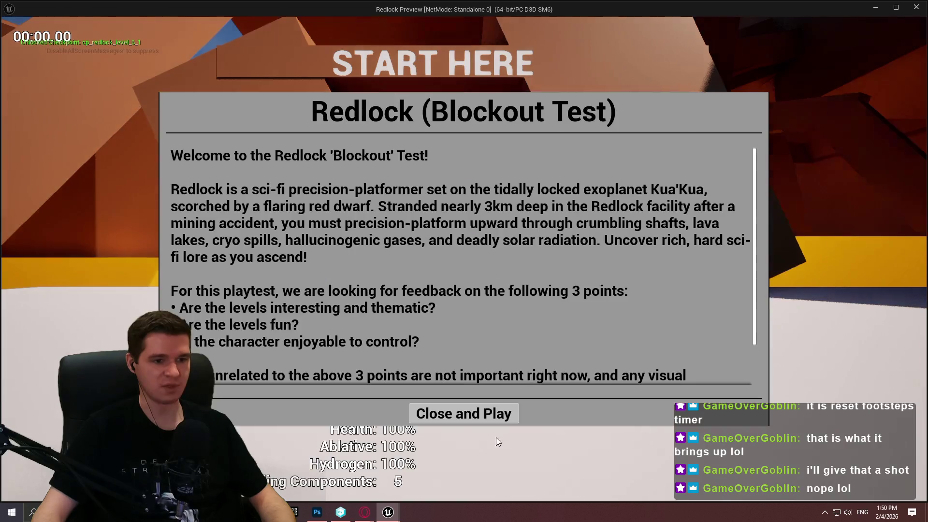
pyautogui.click(492, 413)
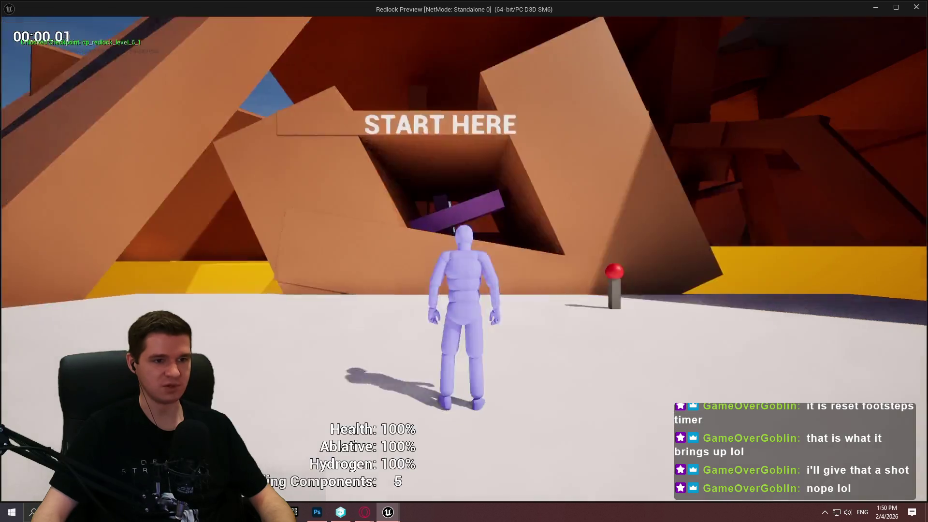
pyautogui.press('w')
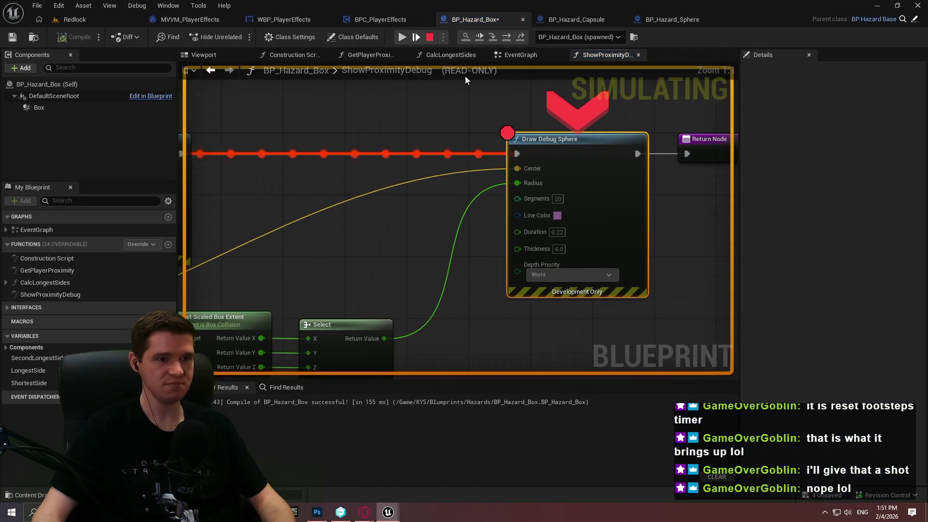
# - Remove the Draw Debug Sphere breakpoint, resume the game and return to blueprintUE
pyautogui.rightClick(584, 179)
pyautogui.click(605, 265)
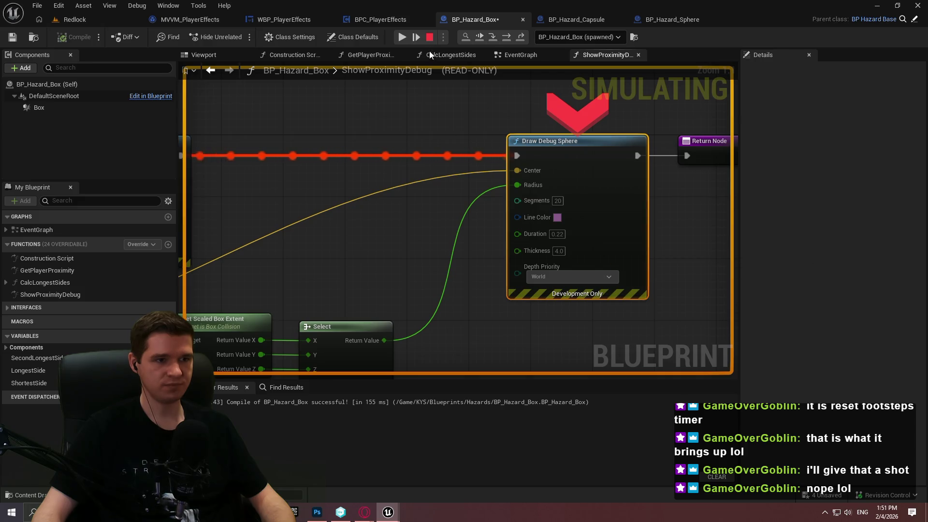
pyautogui.click(401, 36)
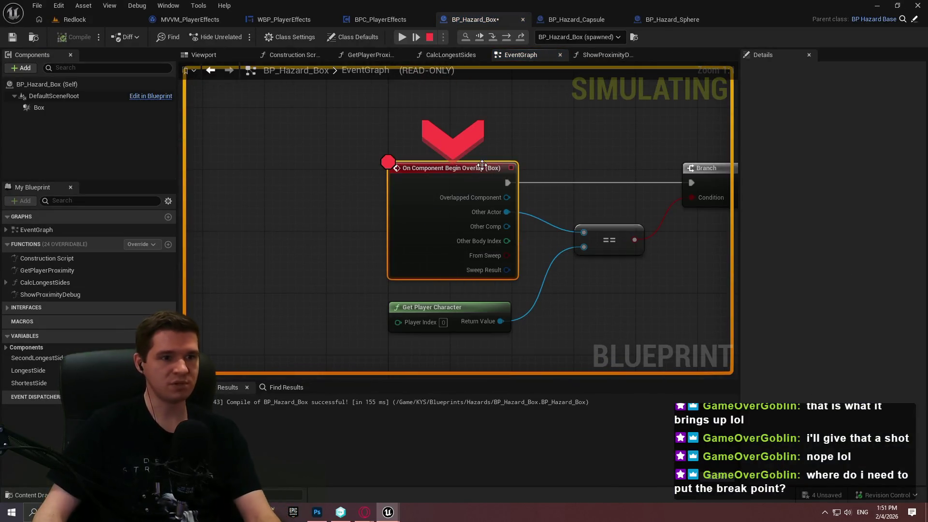
pyautogui.moveTo(364, 513)
pyautogui.click(512, 472)
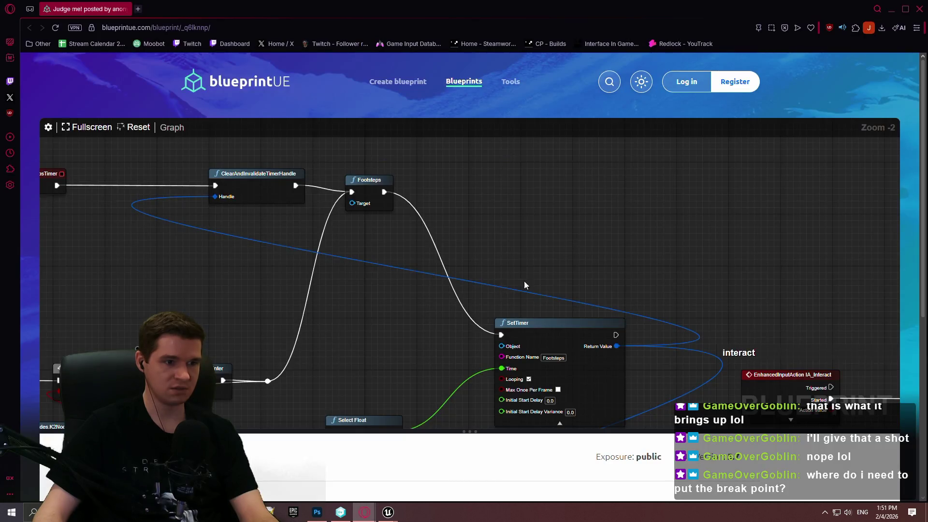
# - Zoom out and pan over to the viewer's Sprint Input comment section
pyautogui.scroll(-3, 524, 285)
pyautogui.scroll(-3, 370, 199)
pyautogui.scroll(3, 357, 239)
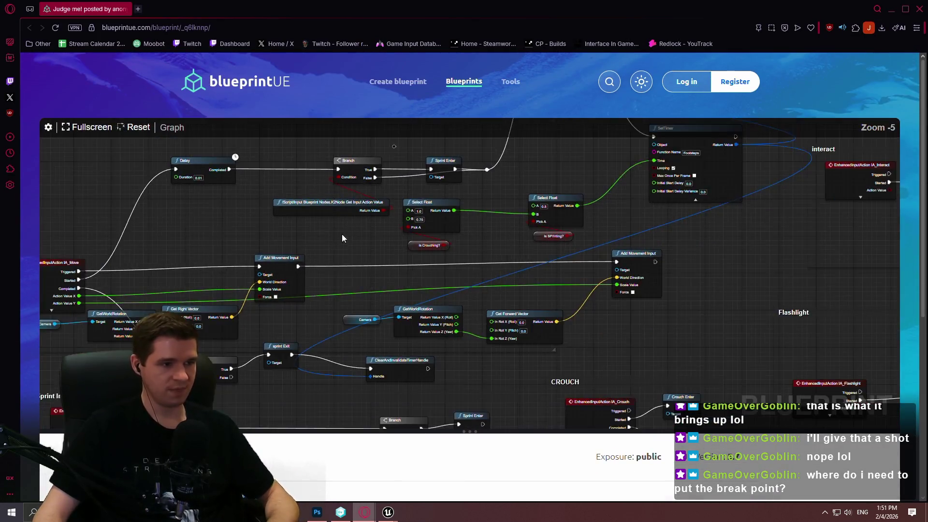
pyautogui.scroll(1, 341, 233)
pyautogui.moveTo(259, 340); pyautogui.dragTo(286, 335)
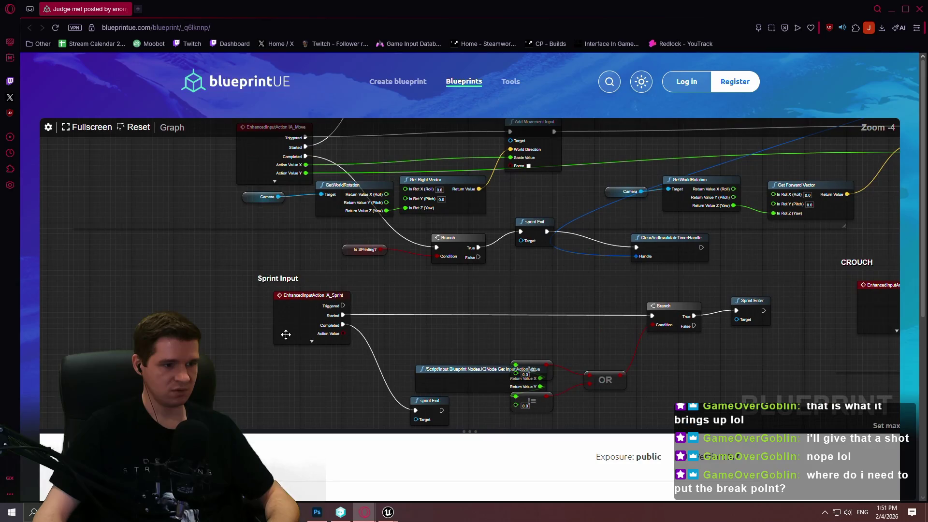
pyautogui.scroll(3, 444, 341)
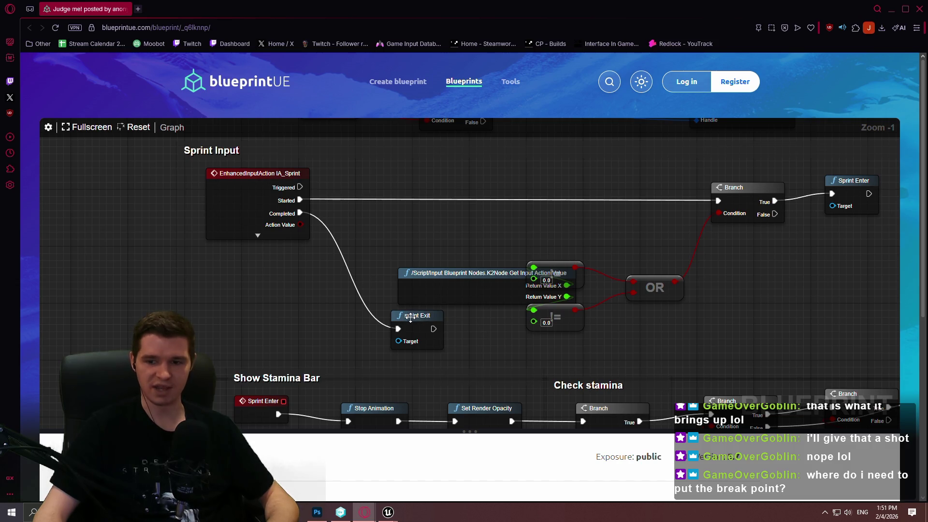
# - Select the sprint Exit node, leaving the Sprint Input comment deselected
pyautogui.moveTo(552, 221); pyautogui.dragTo(525, 218)
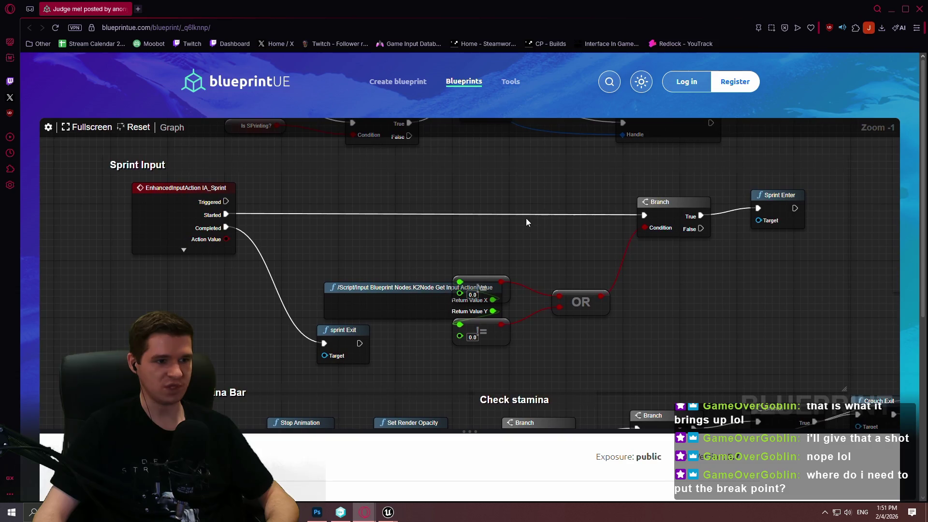
pyautogui.moveTo(418, 368); pyautogui.dragTo(318, 332)
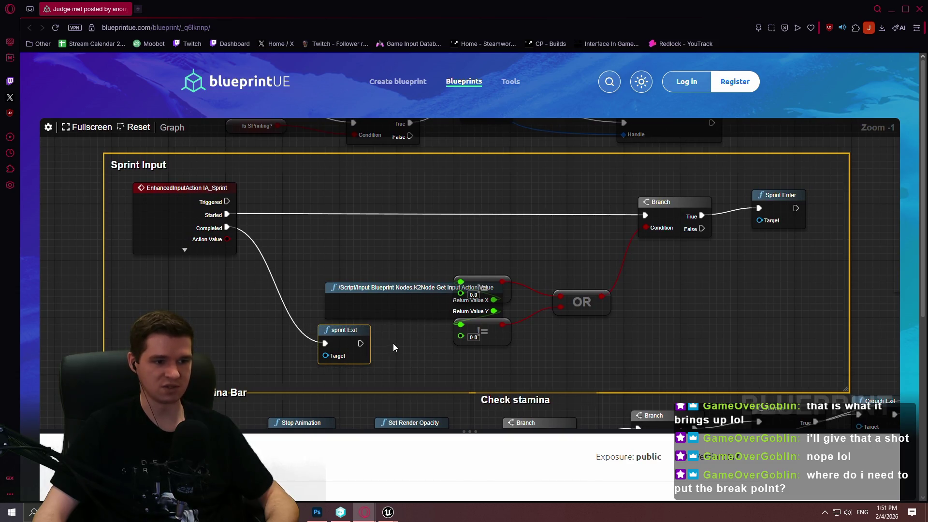
pyautogui.click(337, 335)
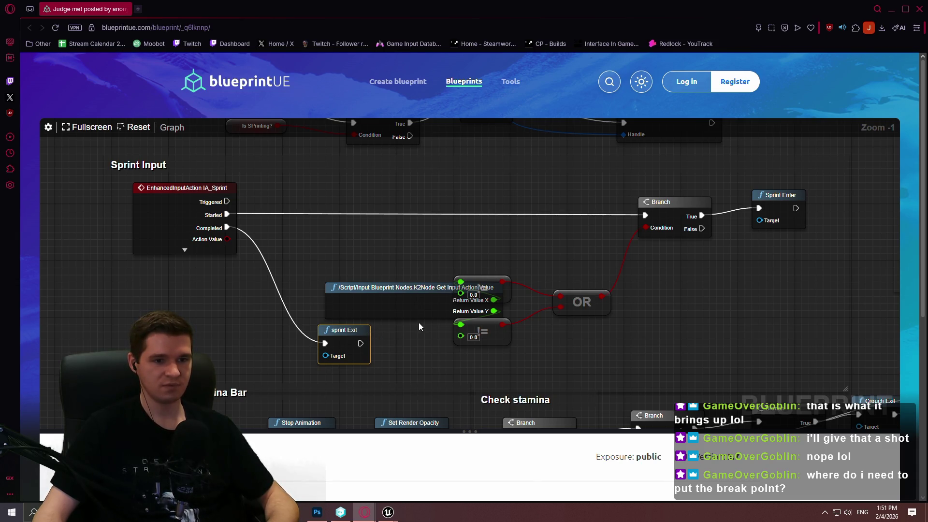
pyautogui.scroll(-2, 460, 319)
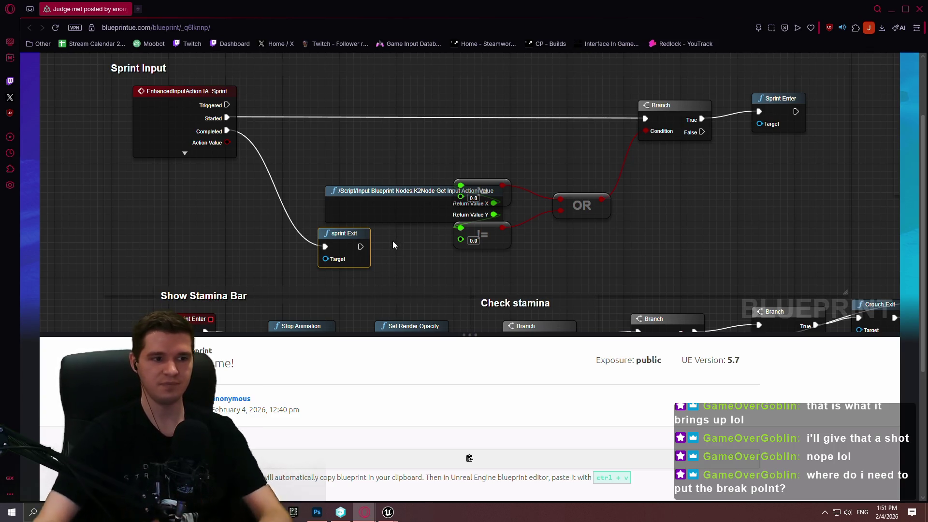
pyautogui.click(887, 5)
# - Remove the Begin Overlap breakpoint and resume the paused game with F8
pyautogui.rightClick(435, 195)
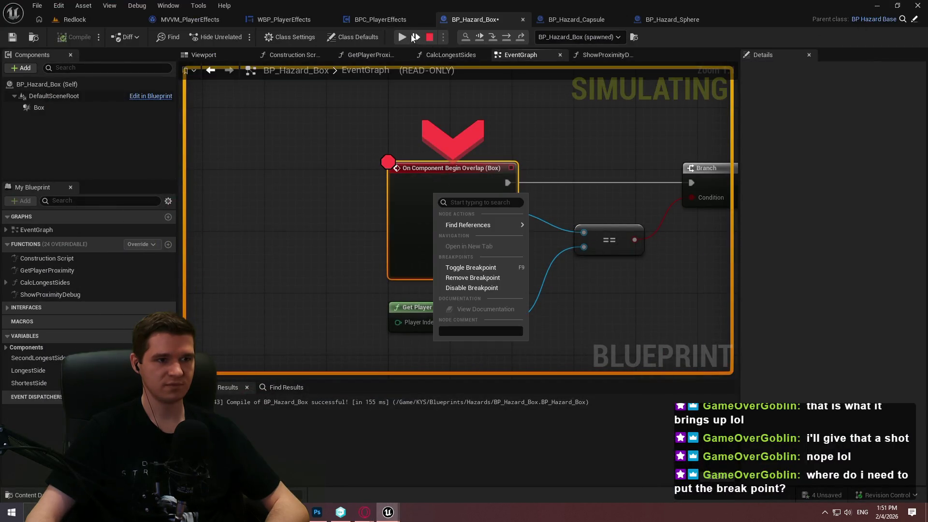
pyautogui.click(412, 37)
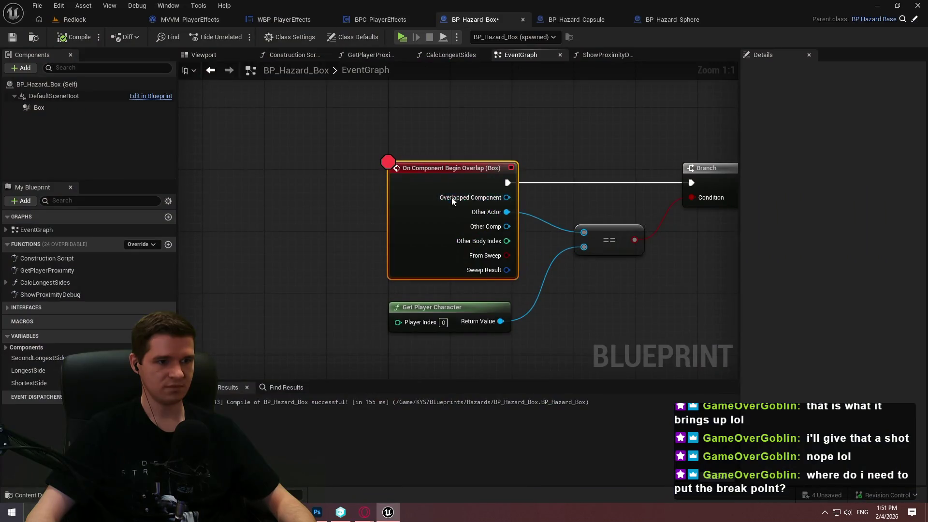
pyautogui.rightClick(451, 197)
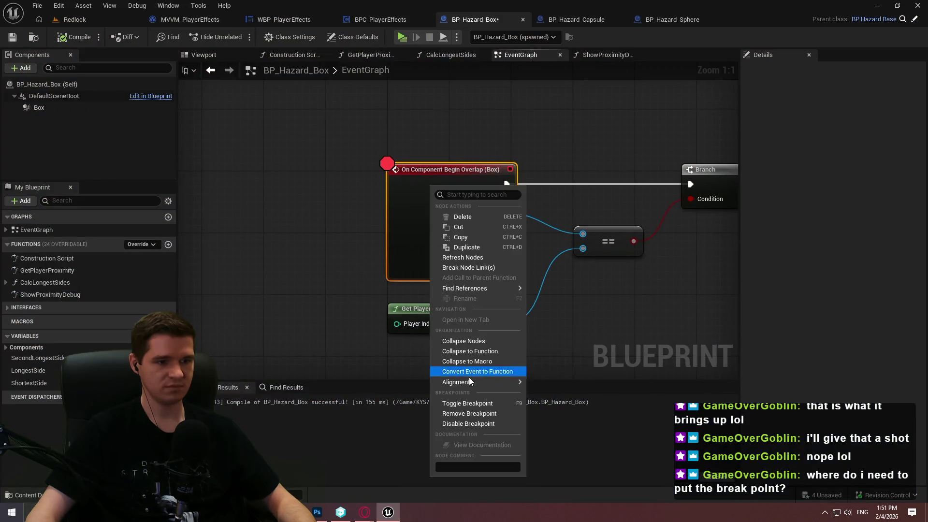
pyautogui.click(460, 414)
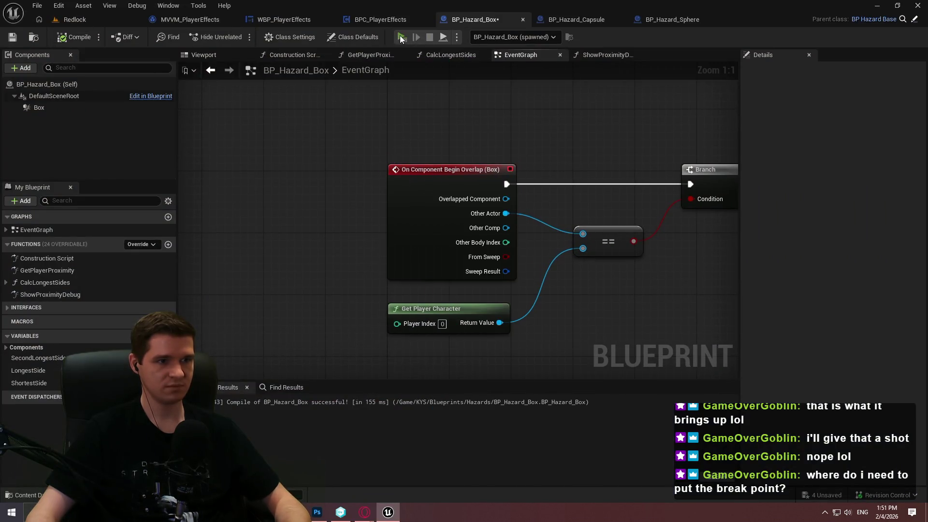
pyautogui.press('F8')
# - Run forward to show the magenta debug sphere, then end the preview with Esc
pyautogui.click(464, 412)
pyautogui.press('w')
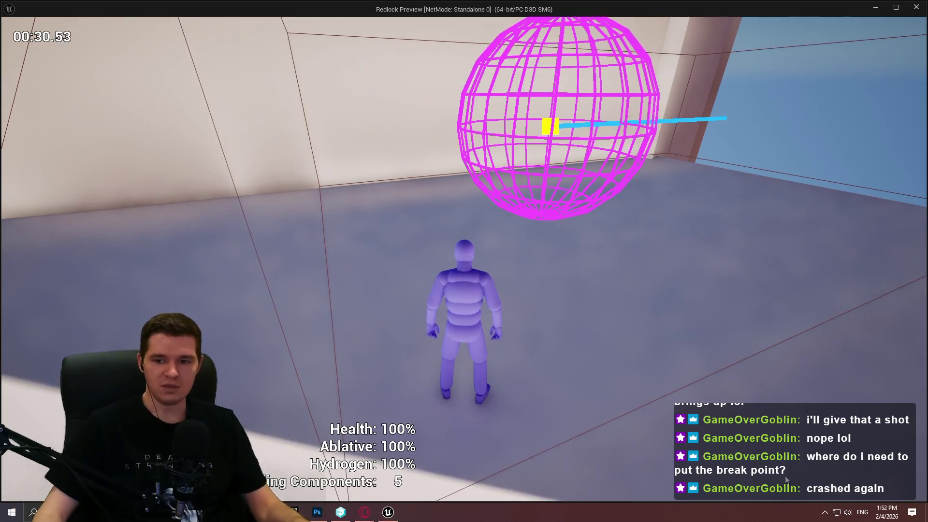
pyautogui.press('Escape')
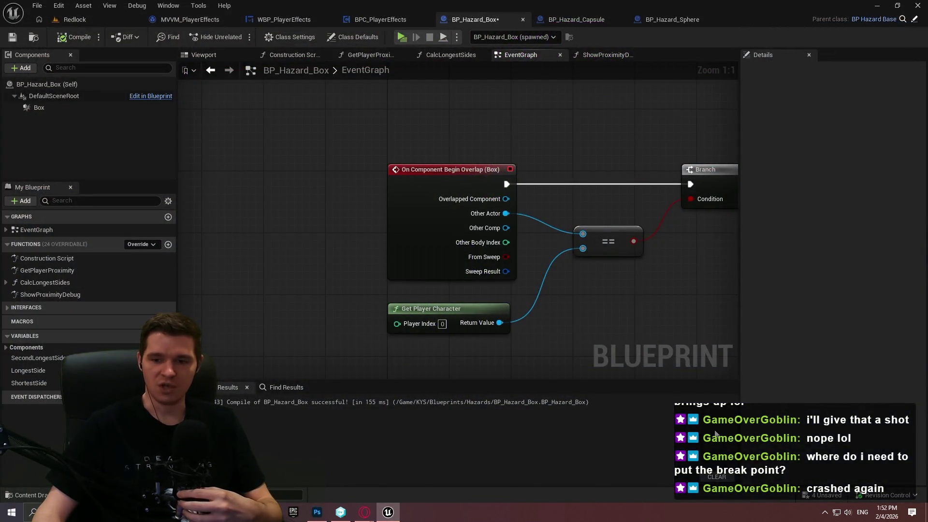
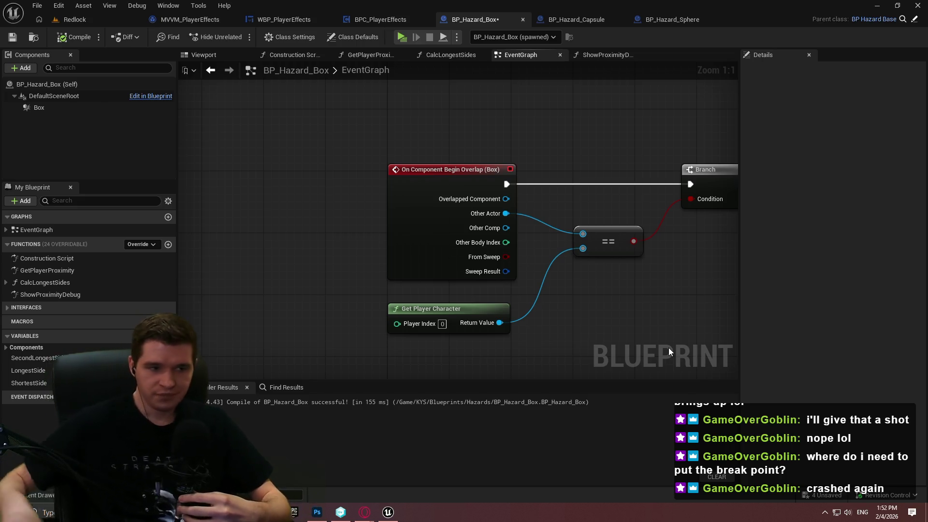
# - Frame BP_Hazard_Box in the Redlock level viewport, then bring up the Hazard Volumes article
pyautogui.click(75, 20)
pyautogui.press('f')
pyautogui.moveTo(364, 512)
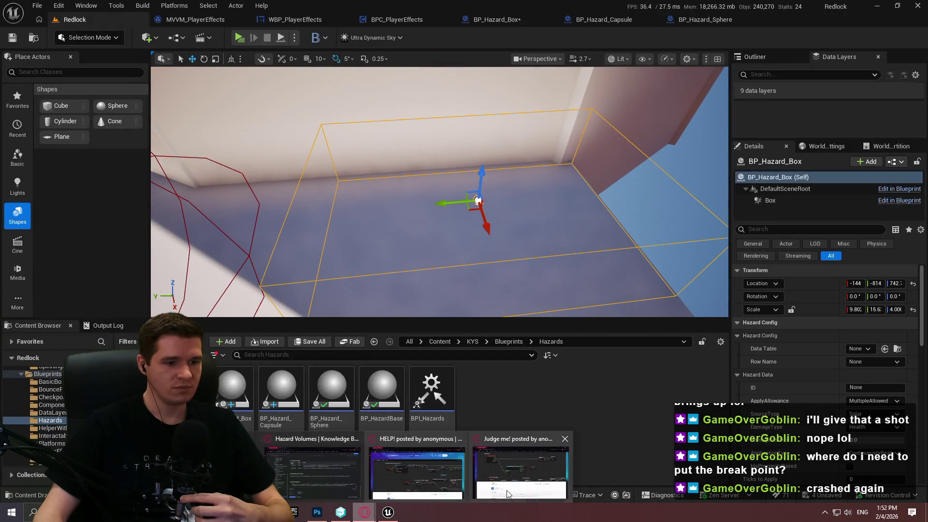
pyautogui.click(506, 490)
pyautogui.click(889, 14)
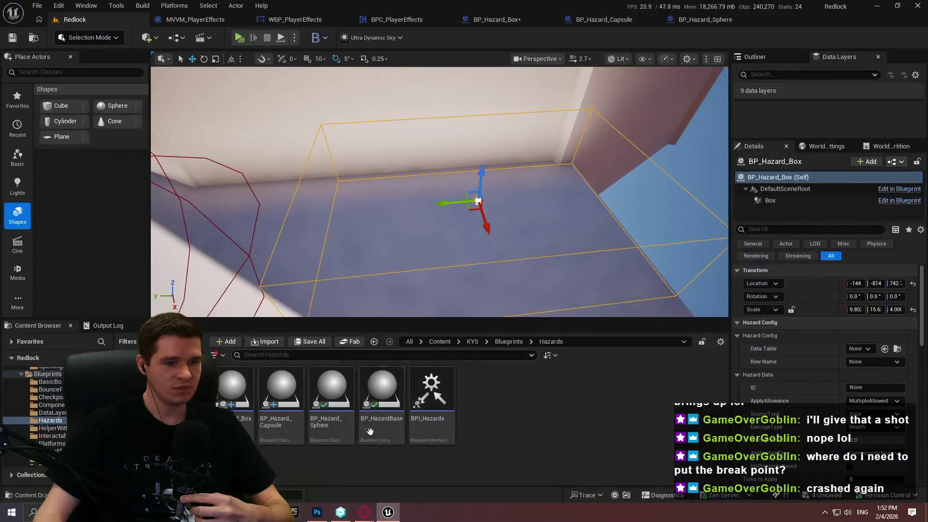
pyautogui.moveTo(364, 512)
pyautogui.click(321, 474)
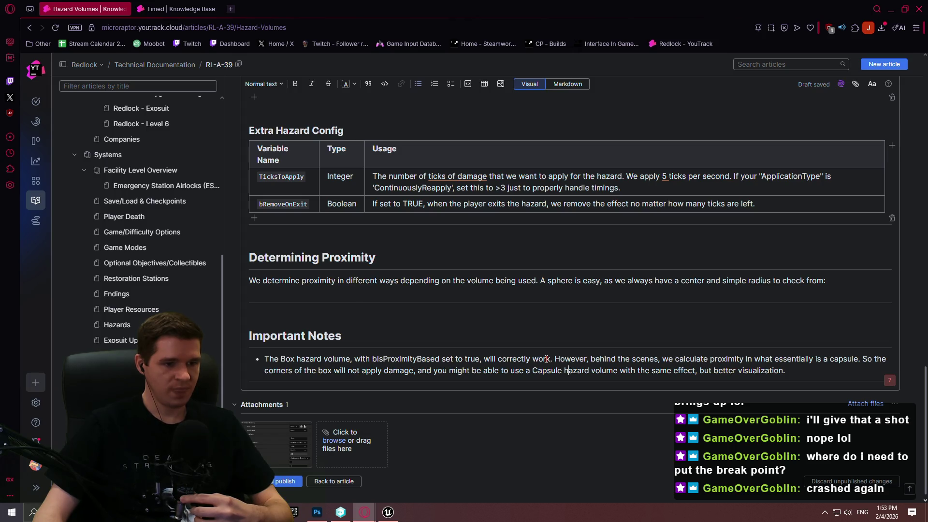
# - Replace 'will correctly work' with 'won't work due to the inability to correctly cover the corners'
pyautogui.click(499, 359)
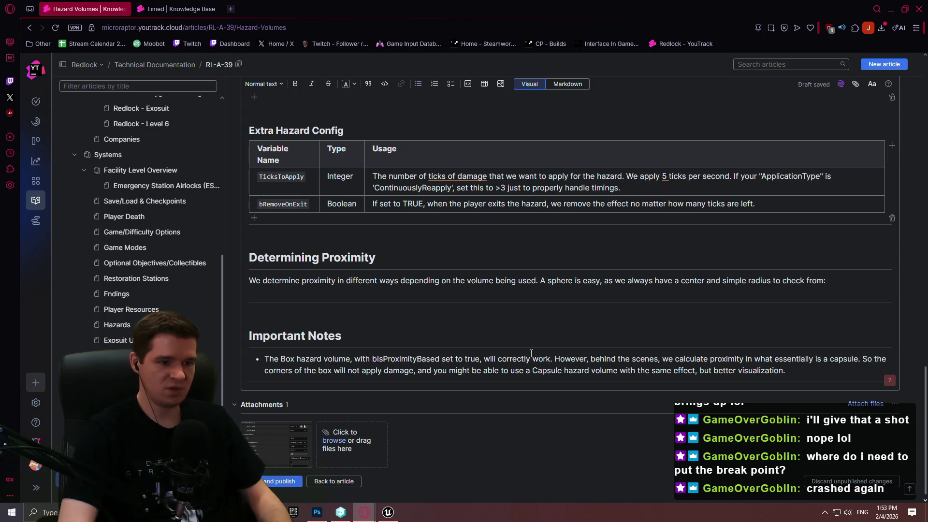
pyautogui.write('kind of')
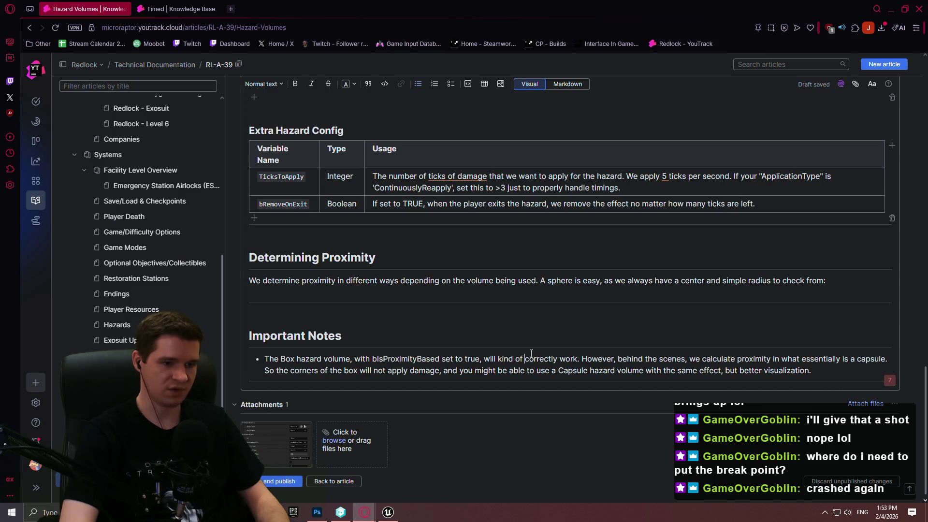
pyautogui.press('BackSpace')
pyautogui.press('BackSpace')
pyautogui.press('BackSpace')
pyautogui.press('Delete')
pyautogui.press('Delete')
pyautogui.press('Delete')
pyautogui.press('Delete')
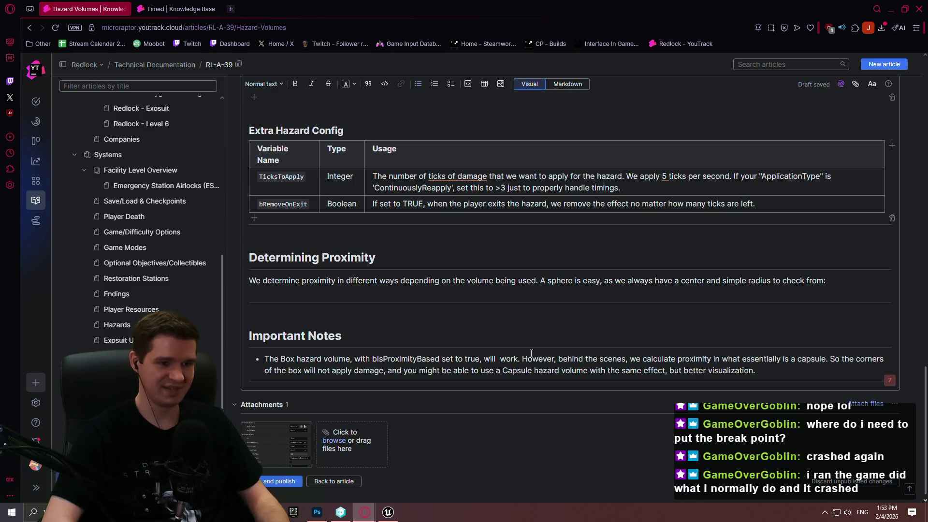
pyautogui.press('Delete')
pyautogui.press('Delete')
pyautogui.press('BackSpace')
pyautogui.press('BackSpace')
pyautogui.press('BackSpace')
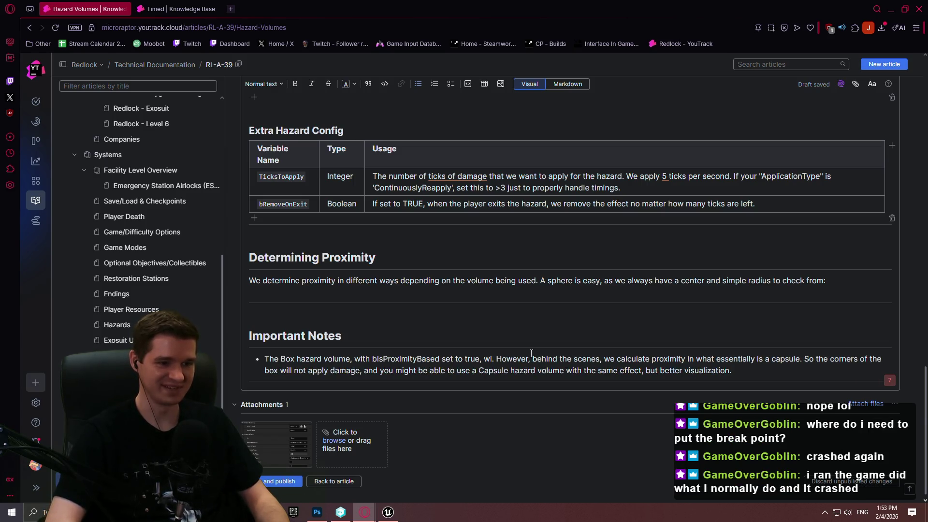
pyautogui.write("won't work due to")
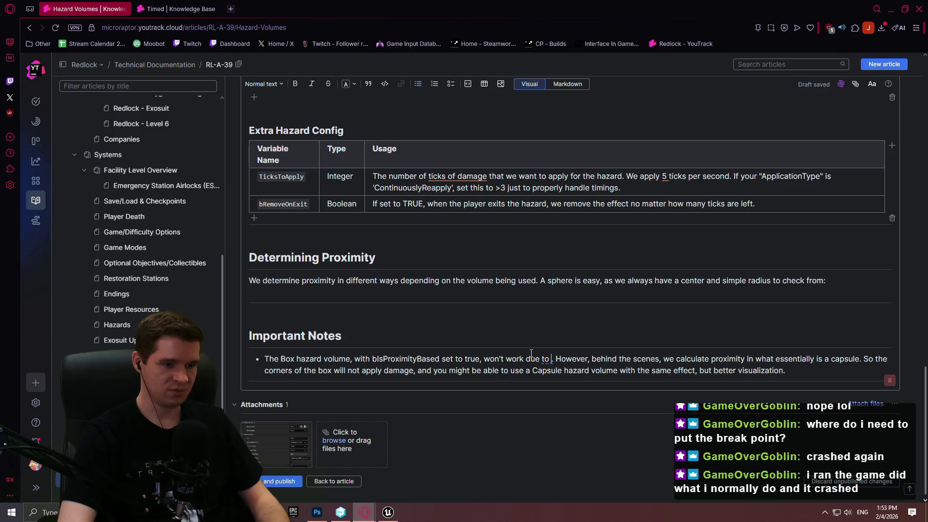
pyautogui.write(' the inabilit')
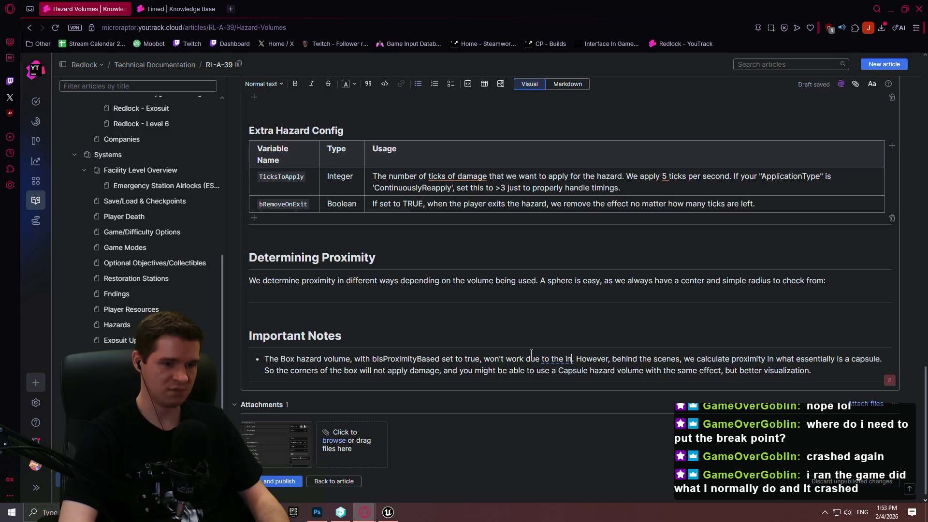
pyautogui.write('y to correctl')
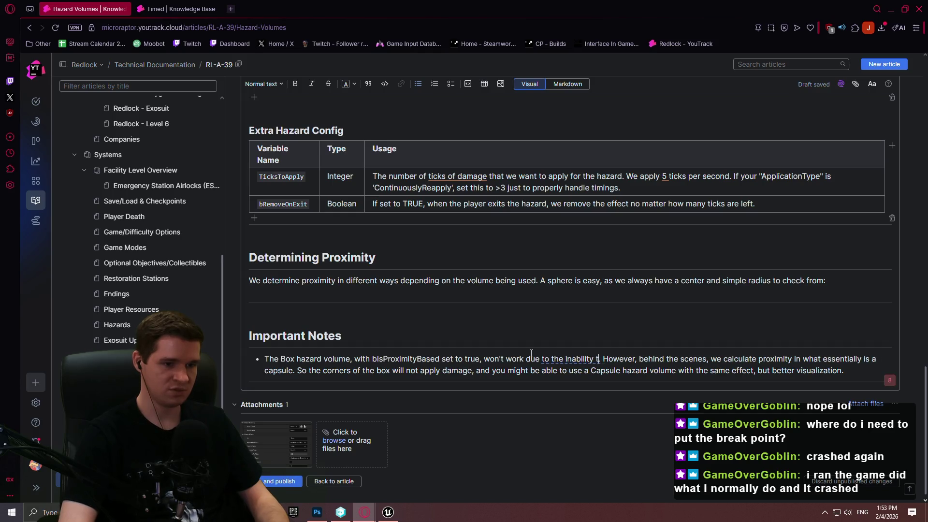
pyautogui.write('y cov')
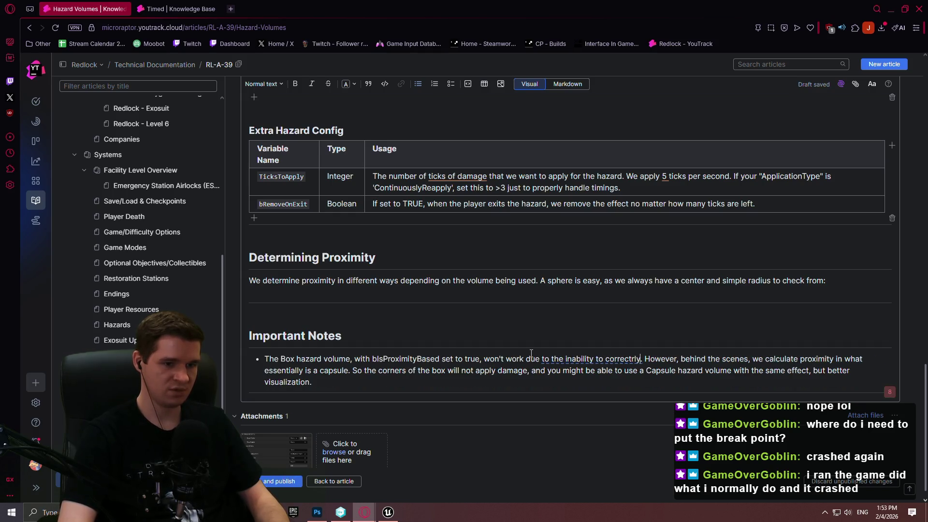
pyautogui.write('er the corne')
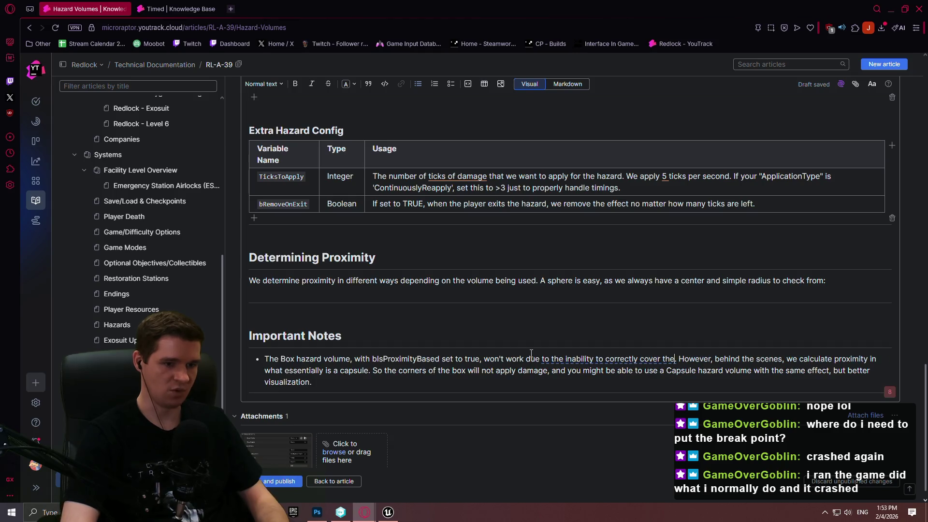
pyautogui.write('rs')
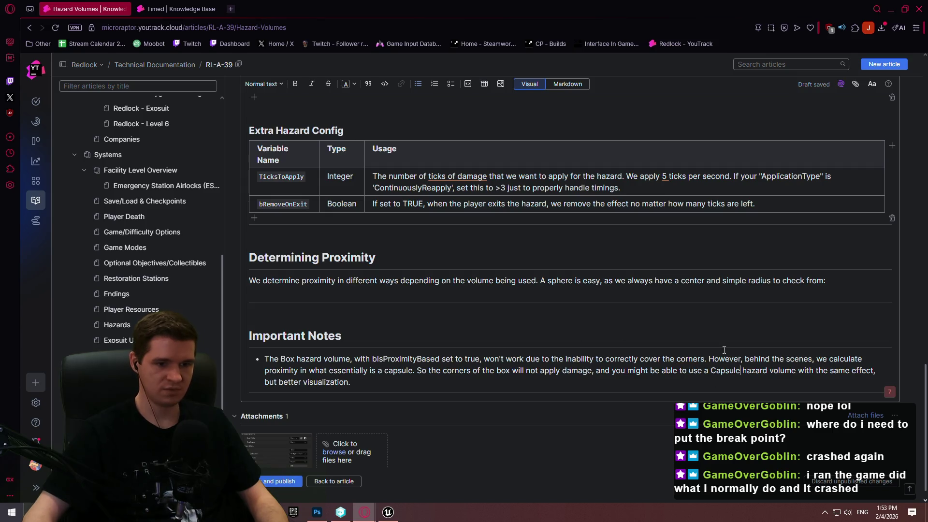
# - Delete the old capsule explanation sentences that followed 'corners.'
pyautogui.hotkey('shift', 'Down')
pyautogui.hotkey('shift', 'Down')
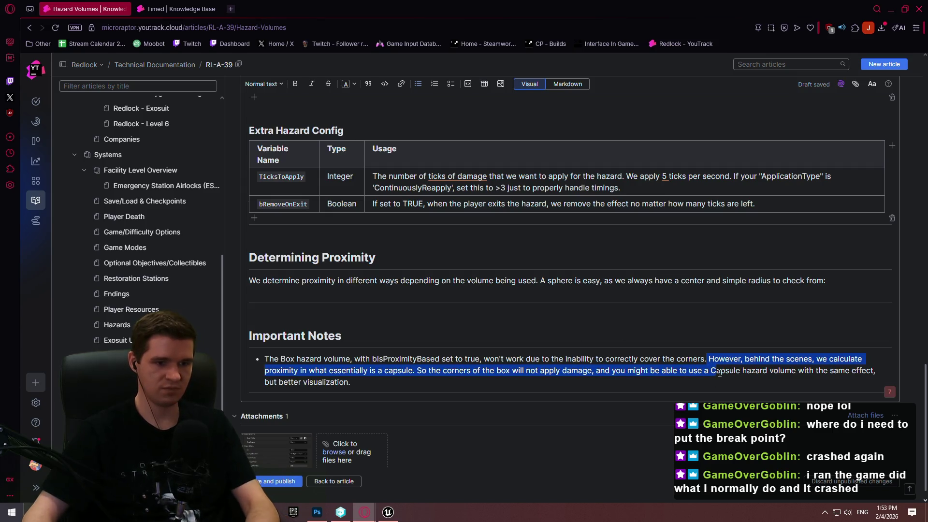
pyautogui.press('BackSpace')
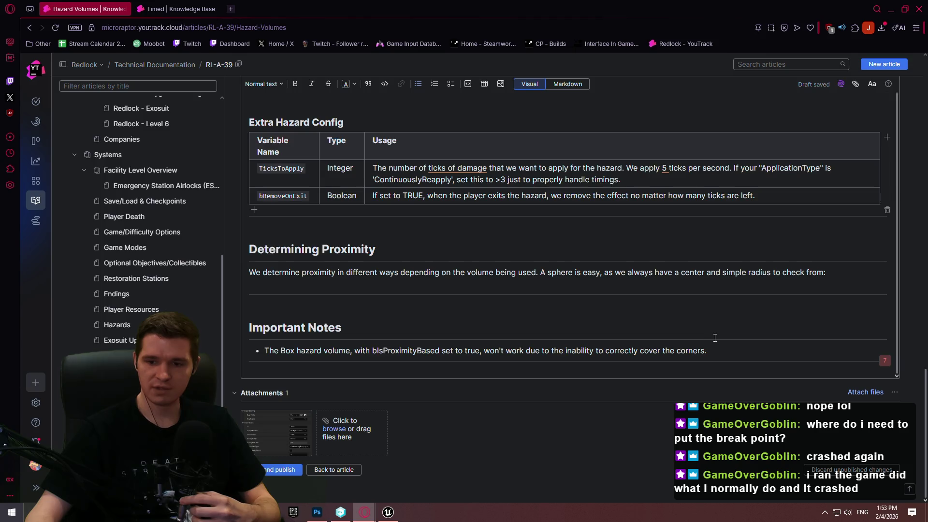
pyautogui.hotkey('alt', 'Tab')
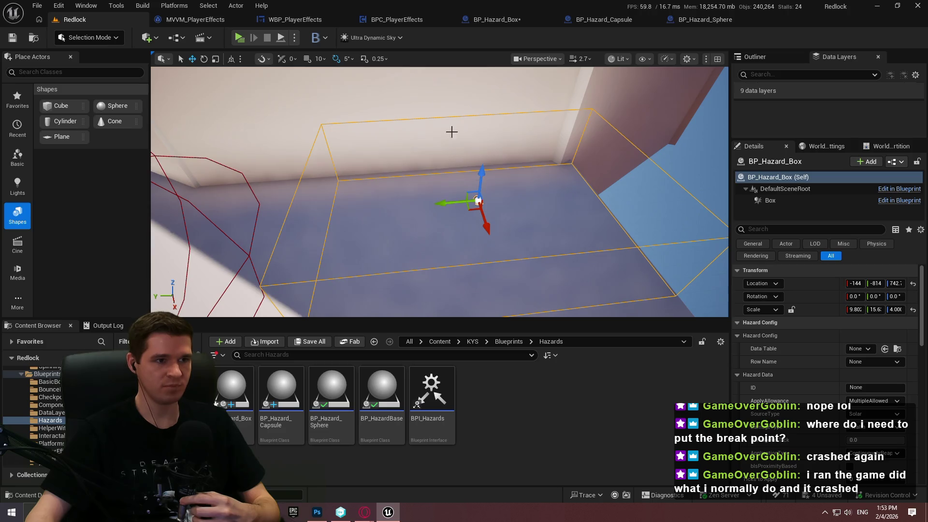
# - Start a play session of the Redlock level and dismiss the welcome dialog
pyautogui.click(294, 37)
pyautogui.click(369, 81)
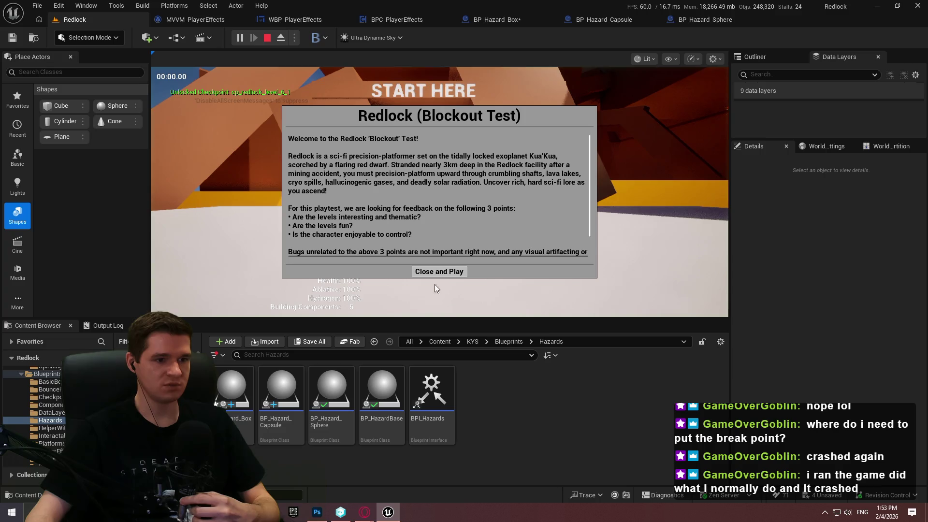
pyautogui.click(437, 272)
pyautogui.press('super')
# - Debug the spawned BP_Hazard_Sphere2 in the sphere blueprint, then stop play
pyautogui.click(701, 22)
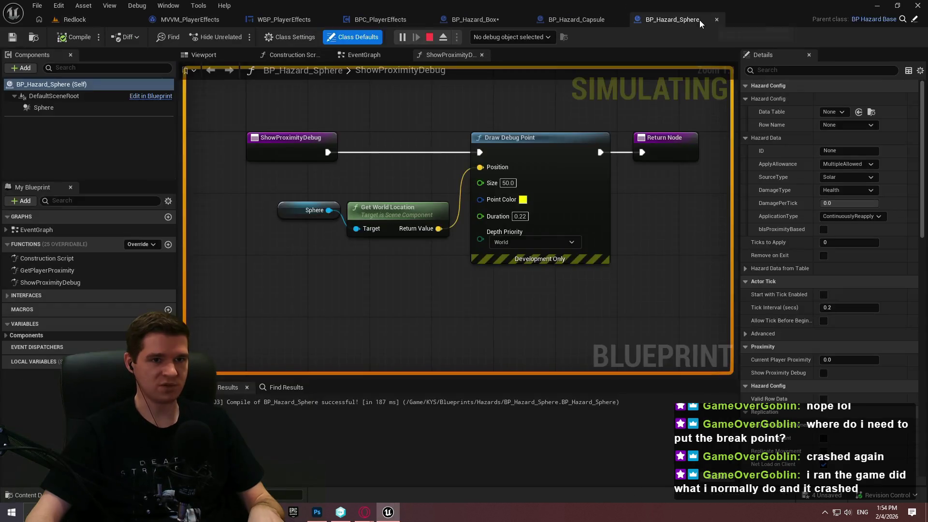
pyautogui.click(527, 39)
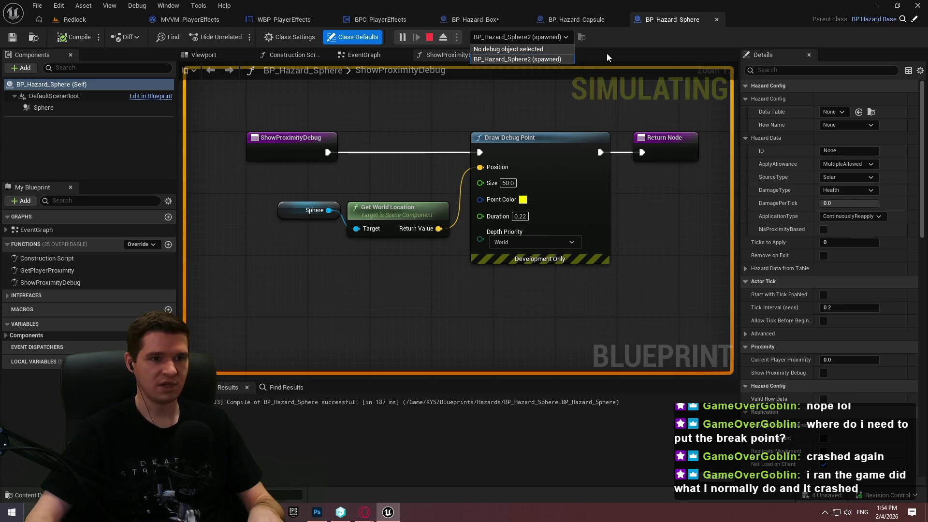
pyautogui.click(621, 50)
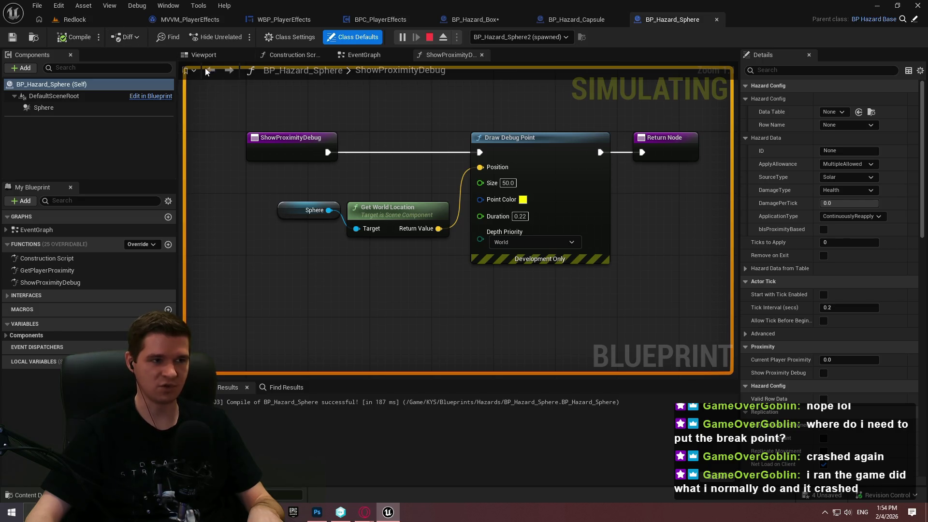
pyautogui.click(434, 43)
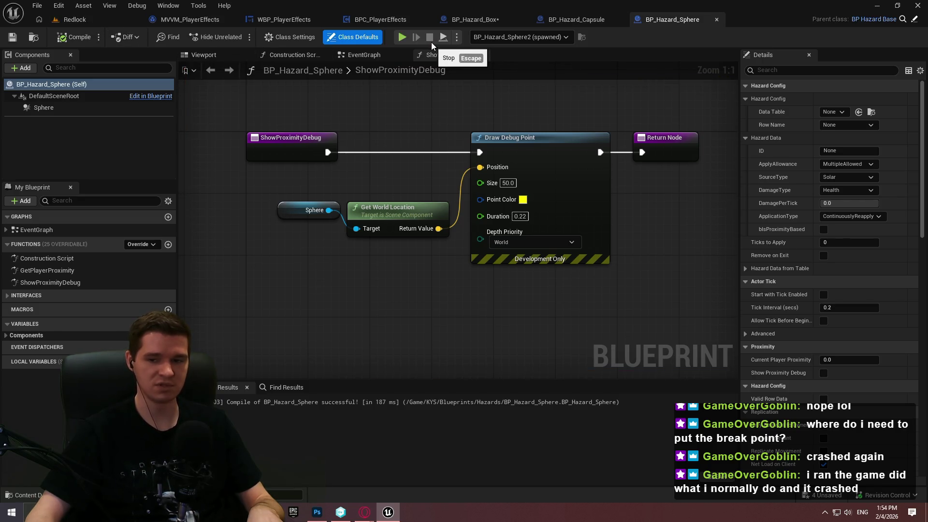
# - Show BP_Hazard_Capsule's blueprint, then bring up the blueprintUE 'Judge me!' page
pyautogui.click(75, 19)
pyautogui.click(512, 20)
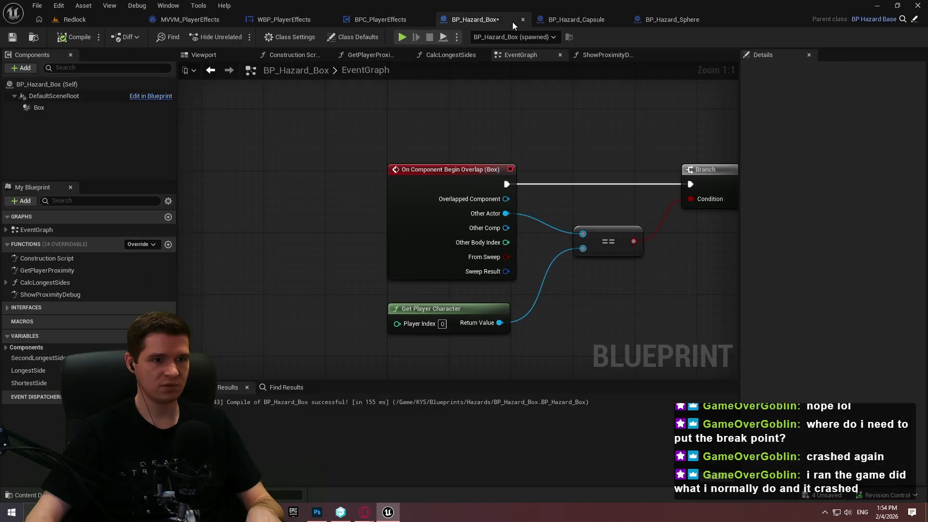
pyautogui.click(672, 19)
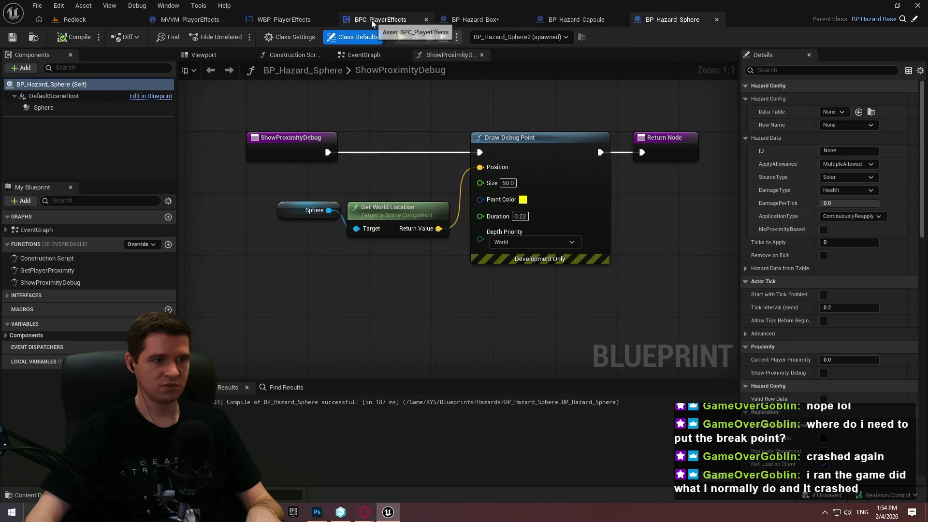
pyautogui.click(575, 19)
pyautogui.moveTo(364, 511)
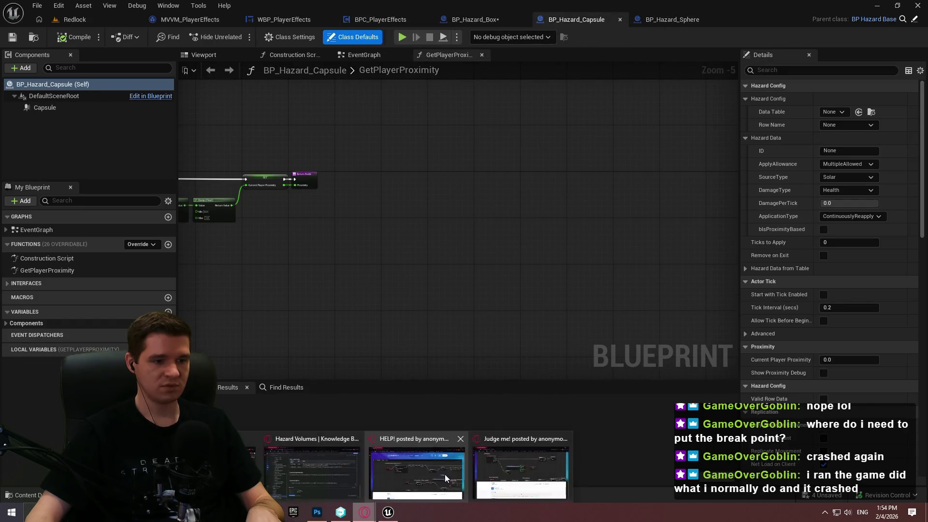
pyautogui.click(464, 435)
pyautogui.click(511, 456)
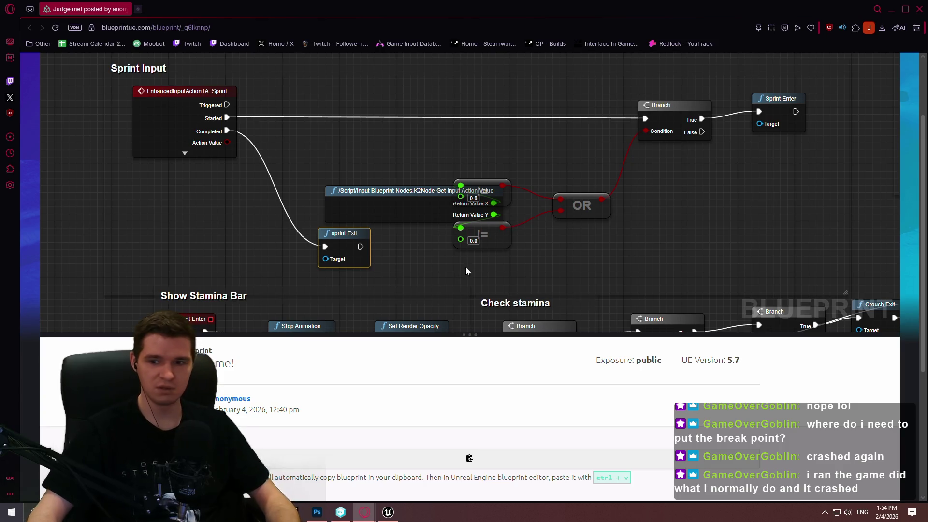
# - Pan the viewer's blueprint to the Movement Input area, then minimize the browser
pyautogui.scroll(-2, 466, 279)
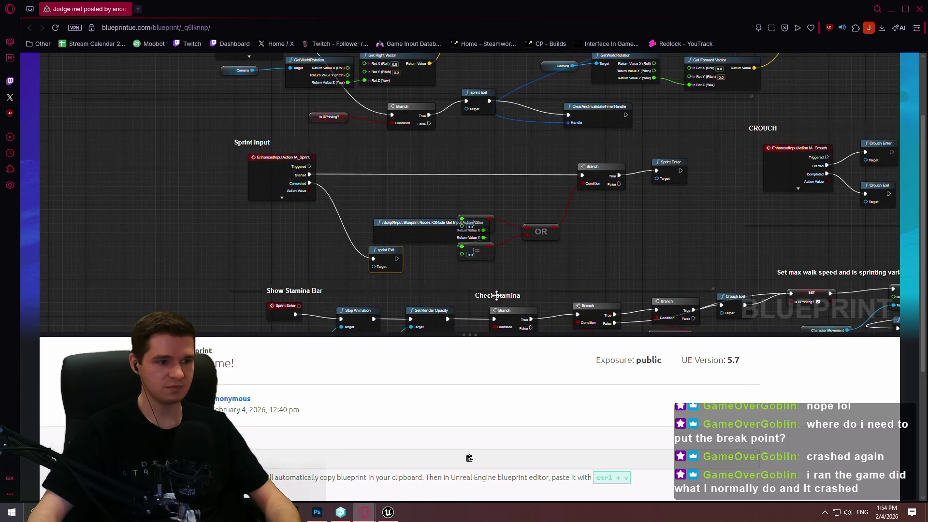
pyautogui.moveTo(466, 274); pyautogui.dragTo(446, 186)
pyautogui.scroll(2, 741, 298)
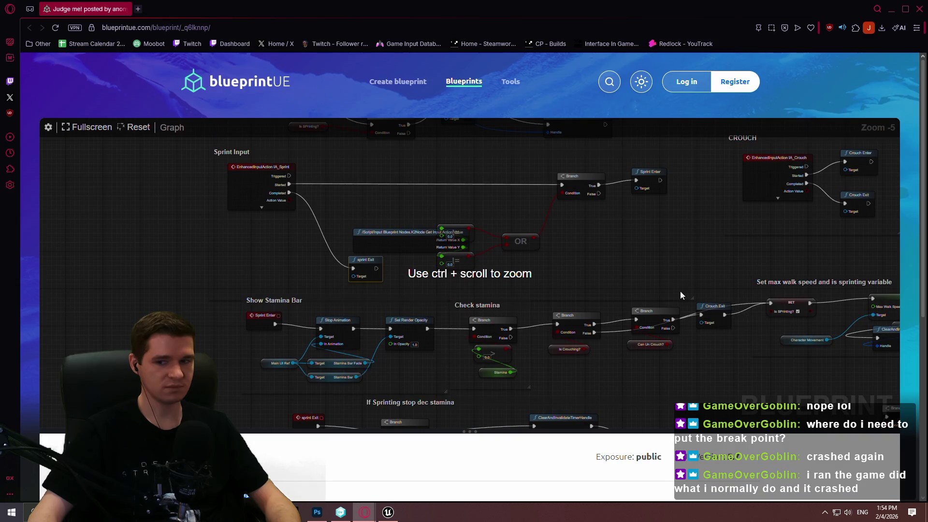
pyautogui.scroll(-4, 584, 256)
pyautogui.moveTo(579, 261)
pyautogui.mouseDown()
pyautogui.moveTo(506, 306)
pyautogui.moveTo(448, 325)
pyautogui.mouseUp()
pyautogui.moveTo(522, 252)
pyautogui.mouseDown()
pyautogui.moveTo(517, 290)
pyautogui.moveTo(517, 280)
pyautogui.mouseUp()
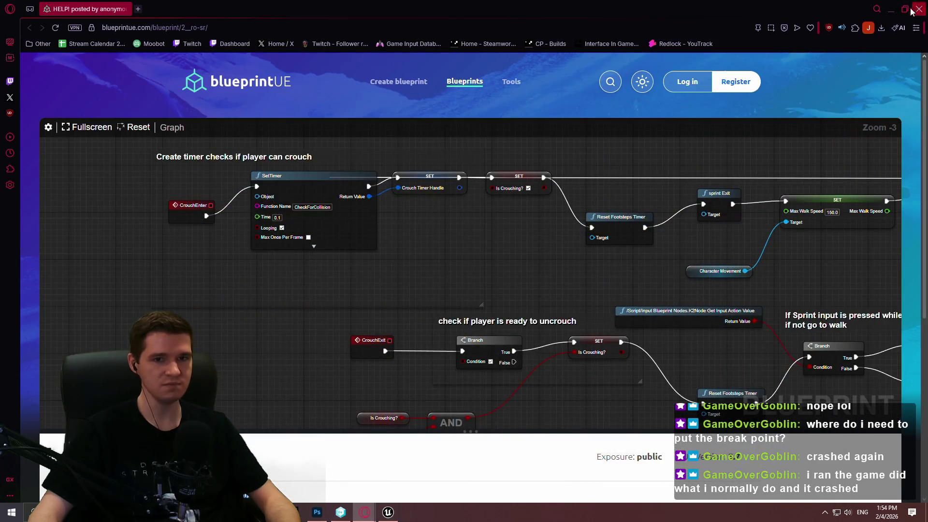
pyautogui.click(892, 8)
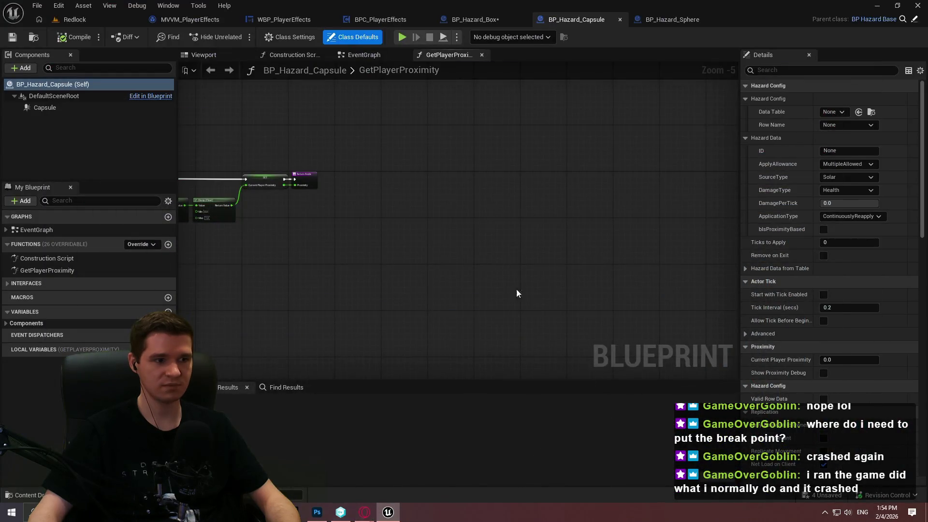
# - Add the overcorrect-to-cover-2-walls trade-off and 'if wanting proximity handling' advice to the Box bullet
pyautogui.moveTo(364, 512)
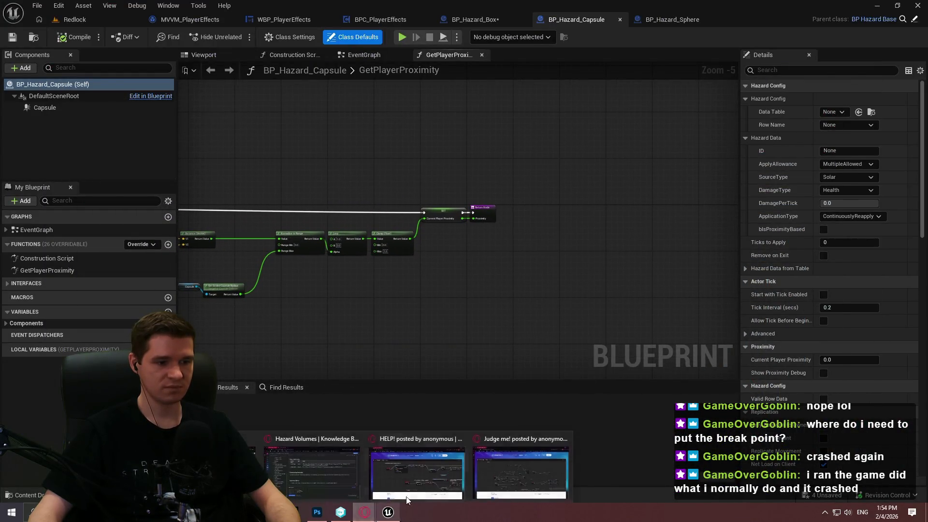
pyautogui.click(311, 471)
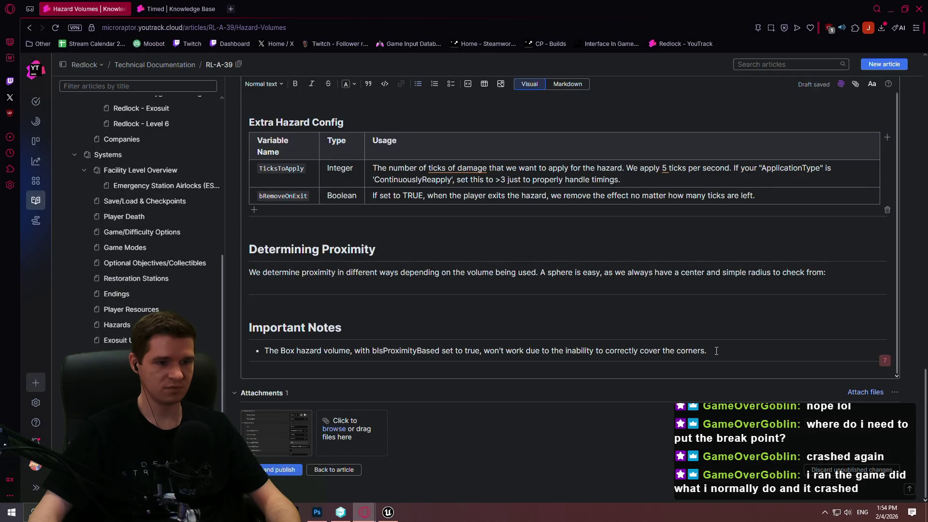
pyautogui.write(' We either')
pyautogui.write(' oc')
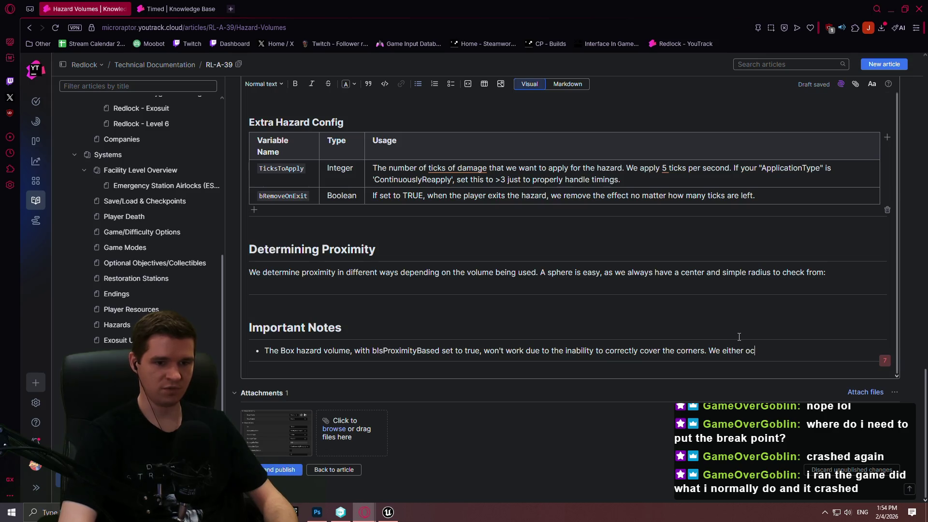
pyautogui.press('BackSpace')
pyautogui.write('vercorrect to cover 2 walls')
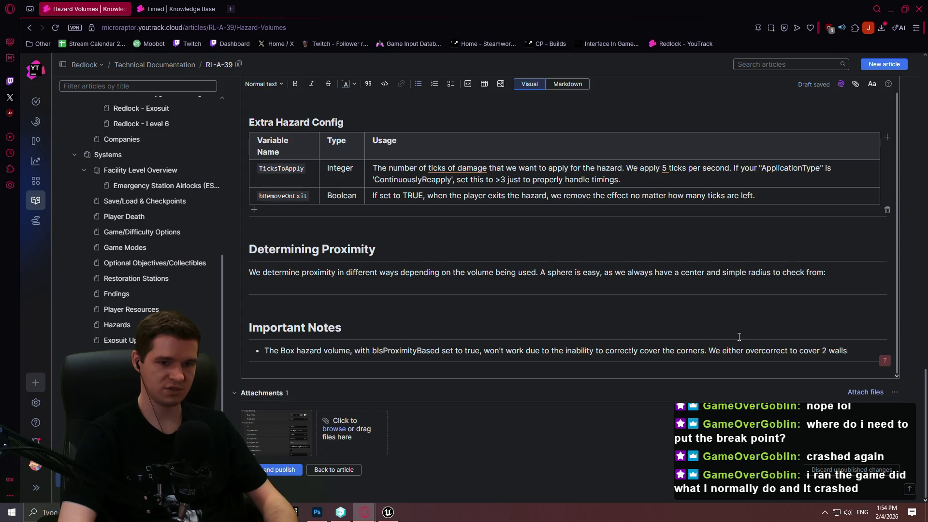
pyautogui.write(', but it sti')
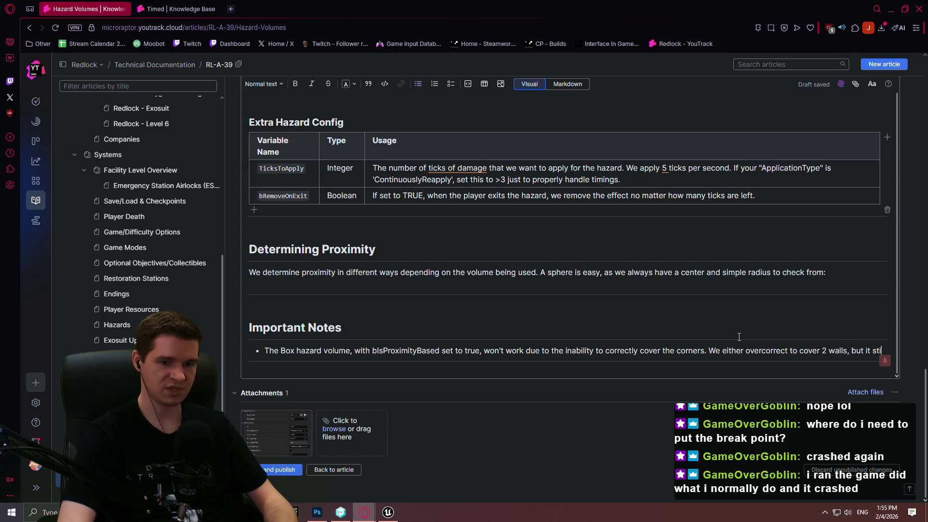
pyautogui.write('cks out of the other. Or we handle correctly f')
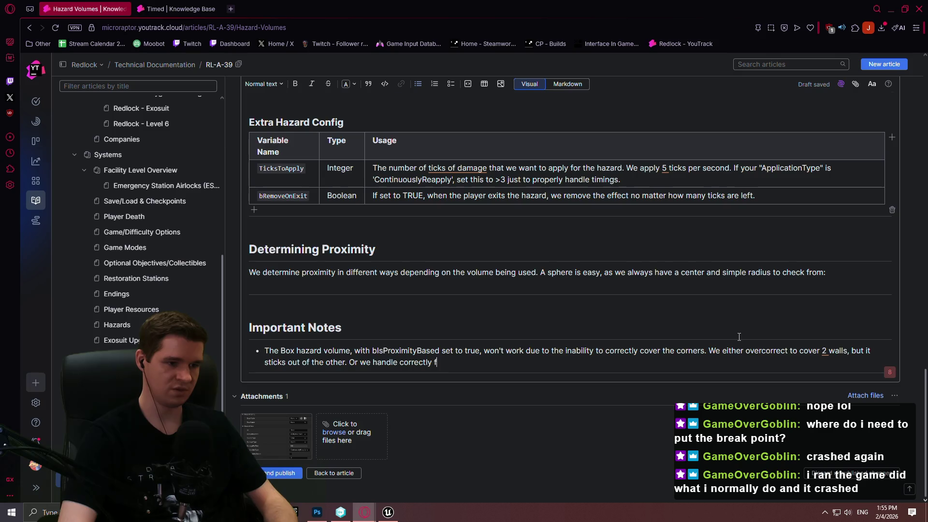
pyautogui.write('or the sh')
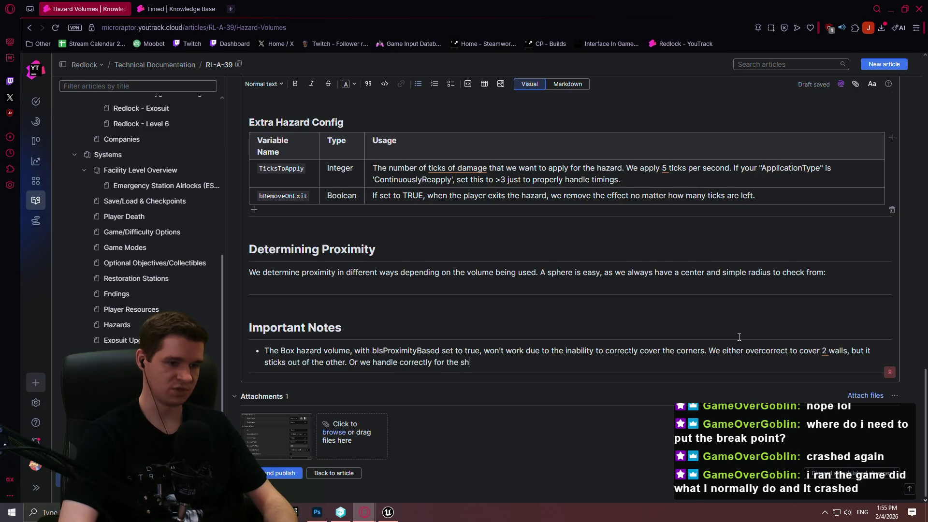
pyautogui.press('BackSpace')
pyautogui.press('BackSpace')
pyautogui.press('BackSpace')
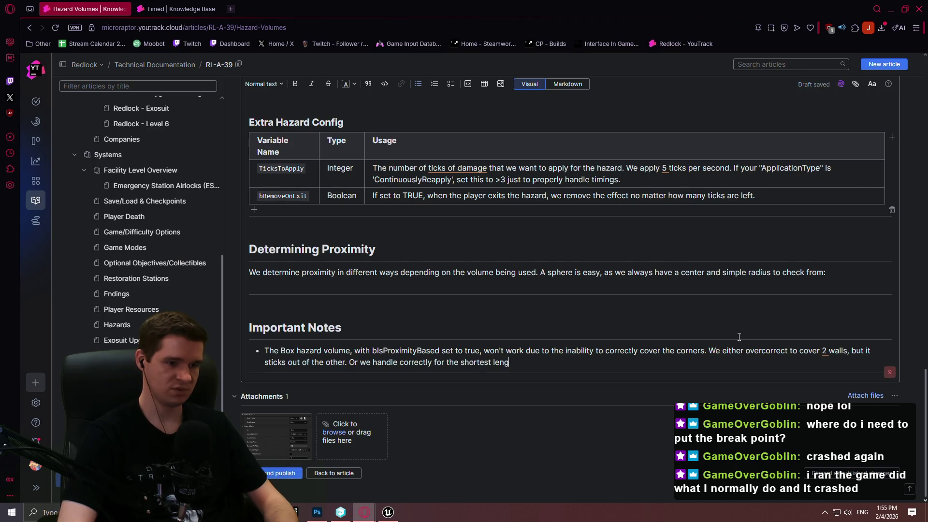
pyautogui.write('th side')
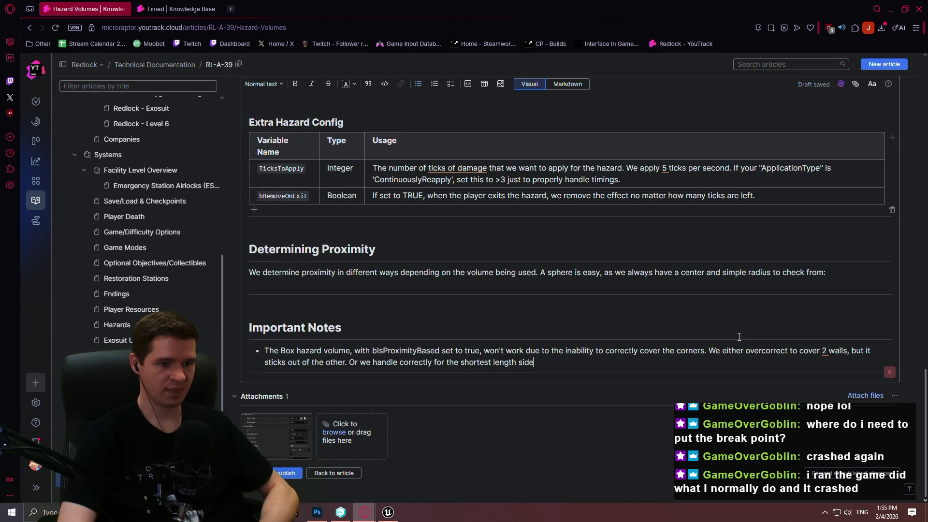
pyautogui.write(' and barely cover the interior. Best to stick to spheres a')
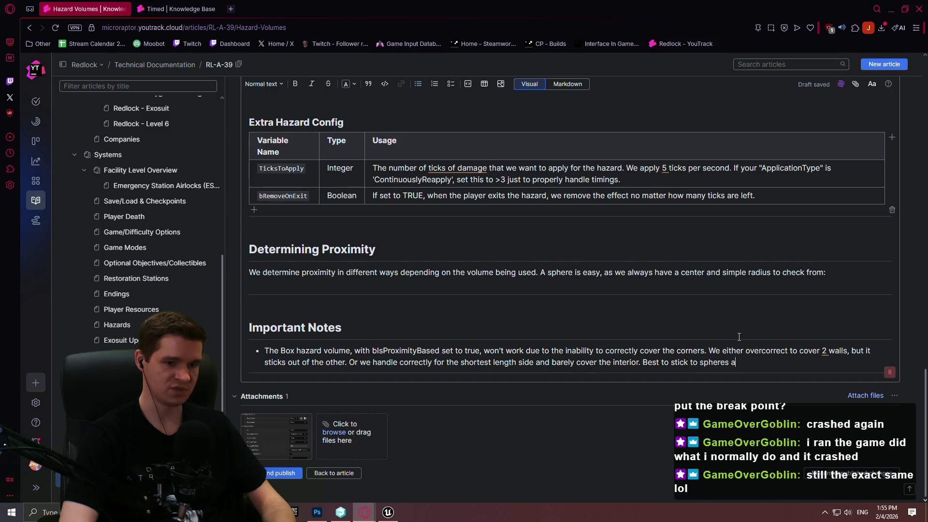
pyautogui.write('if')
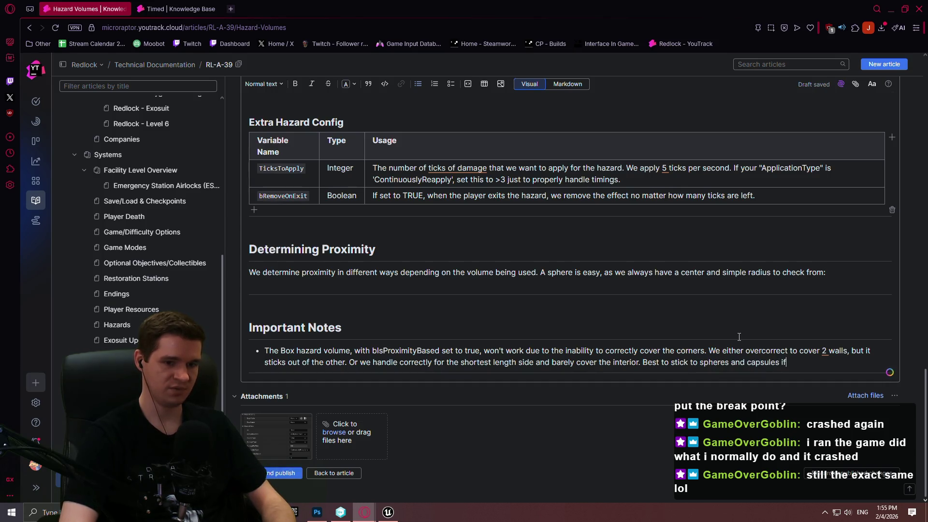
pyautogui.write(' wanting proximity handling.')
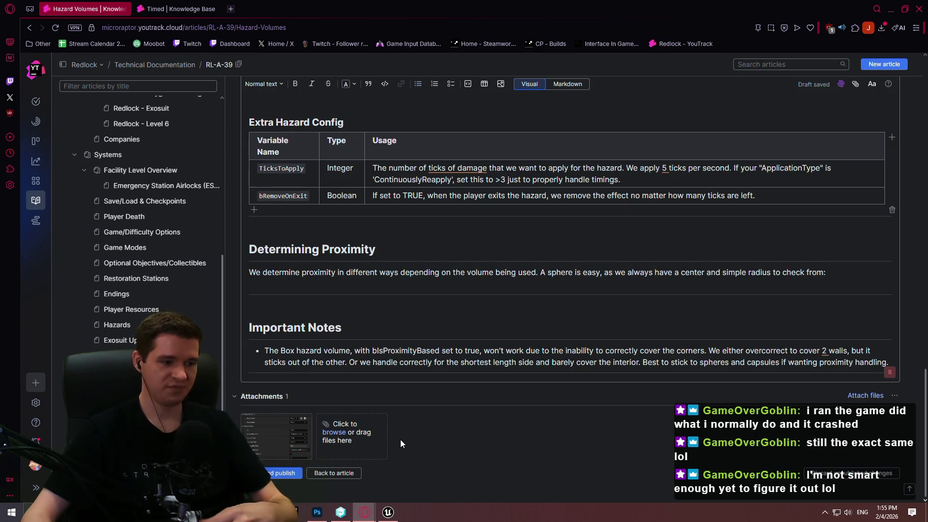
pyautogui.click(390, 515)
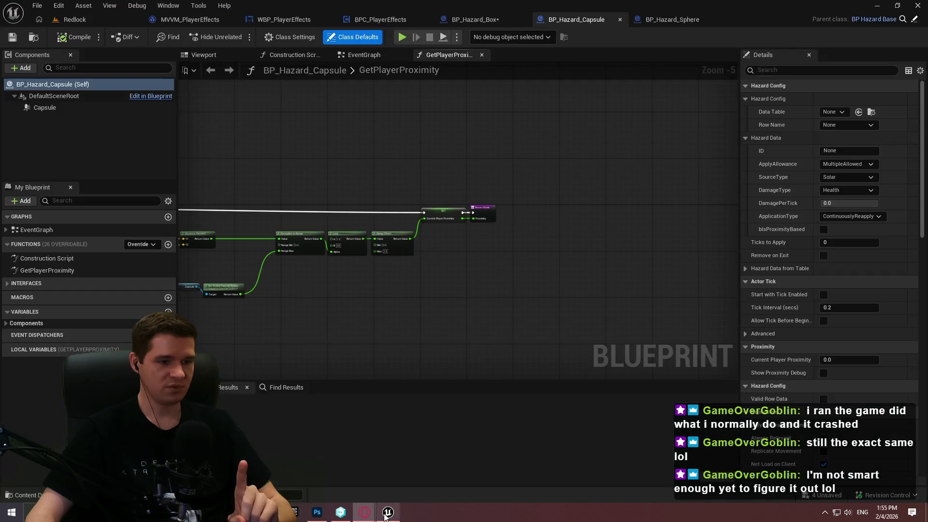
pyautogui.moveTo(364, 512)
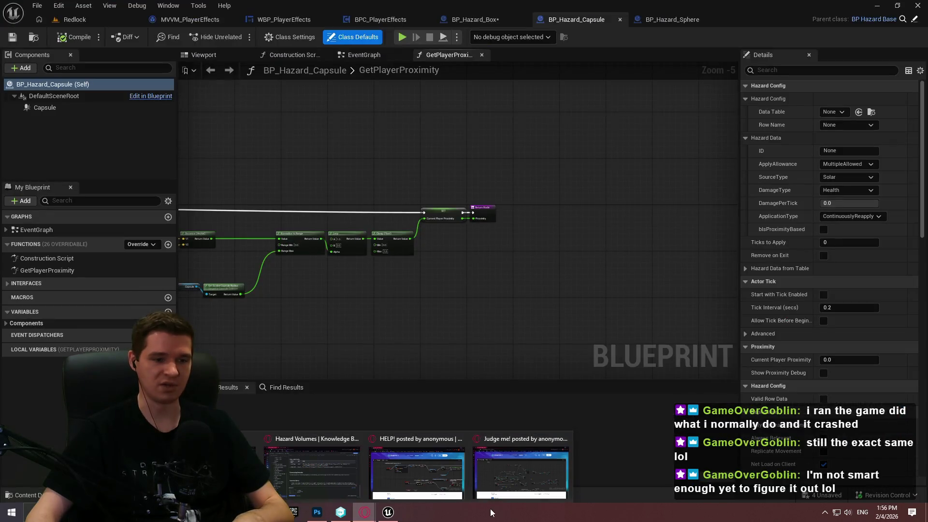
pyautogui.click(503, 500)
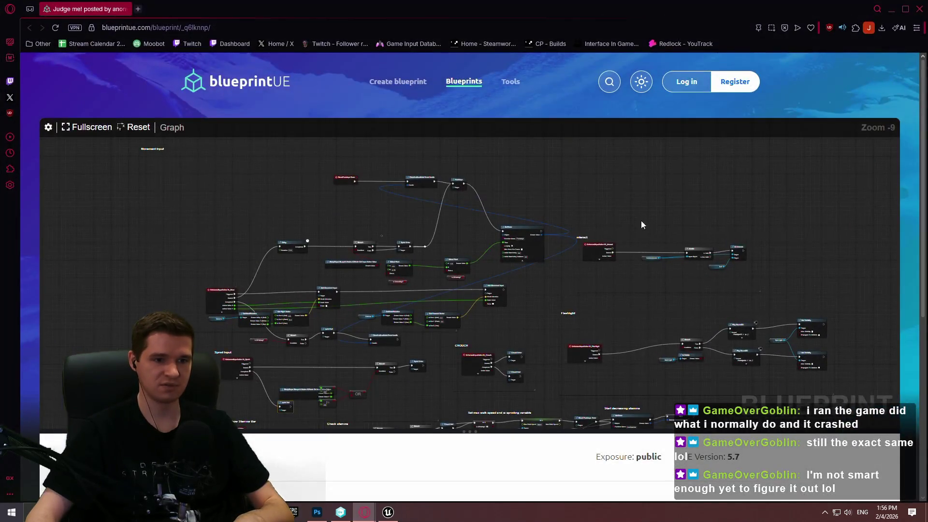
pyautogui.click(887, 14)
pyautogui.moveTo(531, 266); pyautogui.dragTo(581, 293)
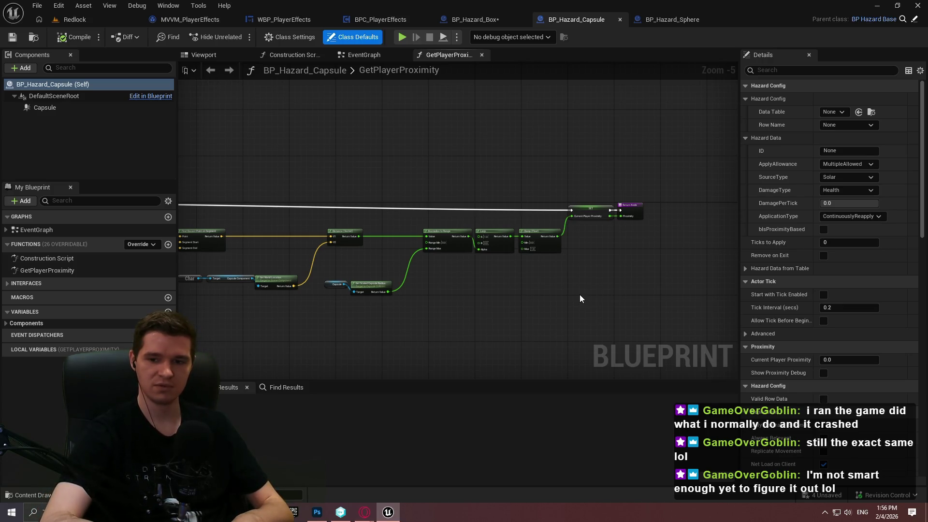
pyautogui.moveTo(247, 194)
pyautogui.mouseDown()
pyautogui.moveTo(389, 162)
pyautogui.moveTo(508, 300)
pyautogui.mouseUp()
pyautogui.moveTo(364, 512)
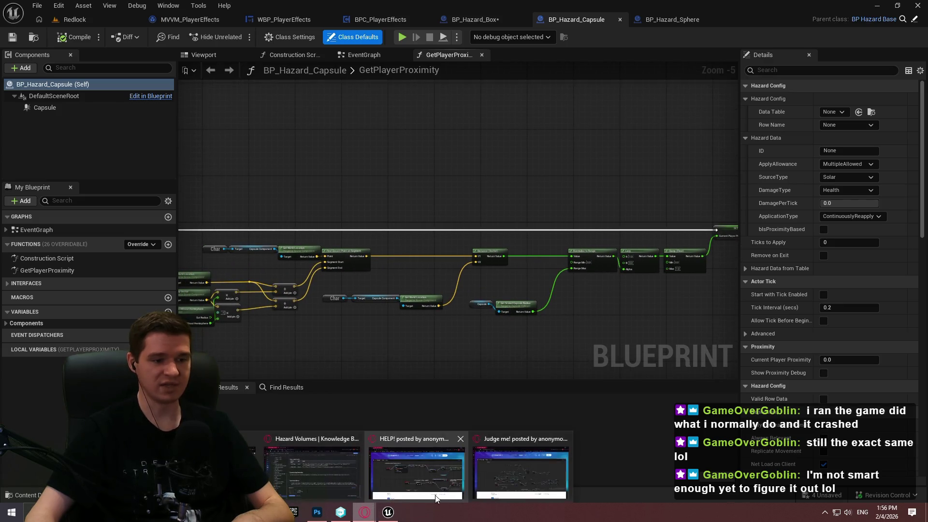
pyautogui.click(531, 466)
pyautogui.moveTo(632, 272); pyautogui.dragTo(564, 180)
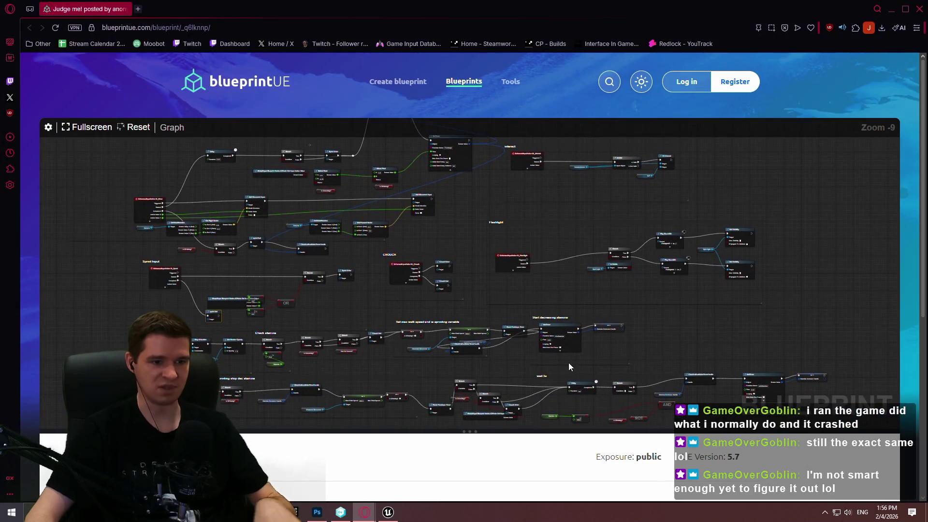
pyautogui.moveTo(648, 343); pyautogui.dragTo(644, 294)
pyautogui.scroll(1, 644, 293)
pyautogui.scroll(1, 617, 306)
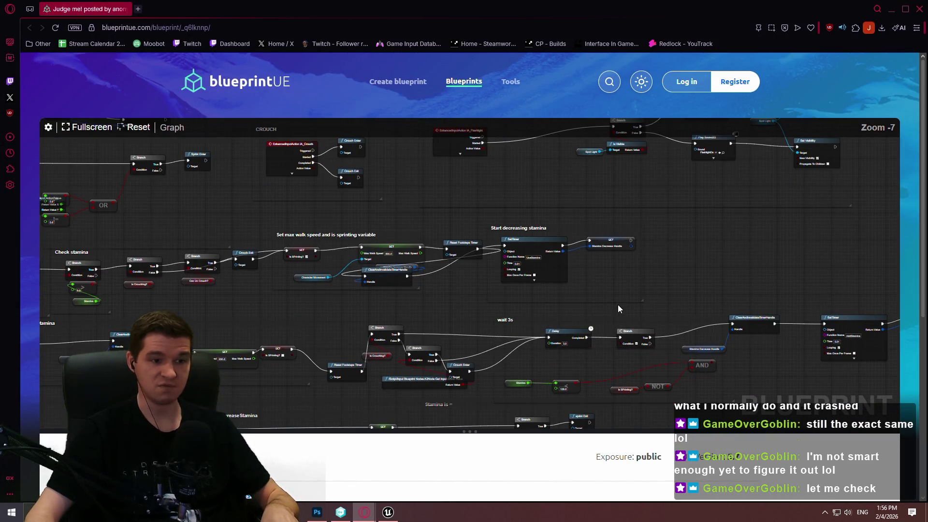
pyautogui.scroll(2, 584, 362)
pyautogui.scroll(2, 570, 304)
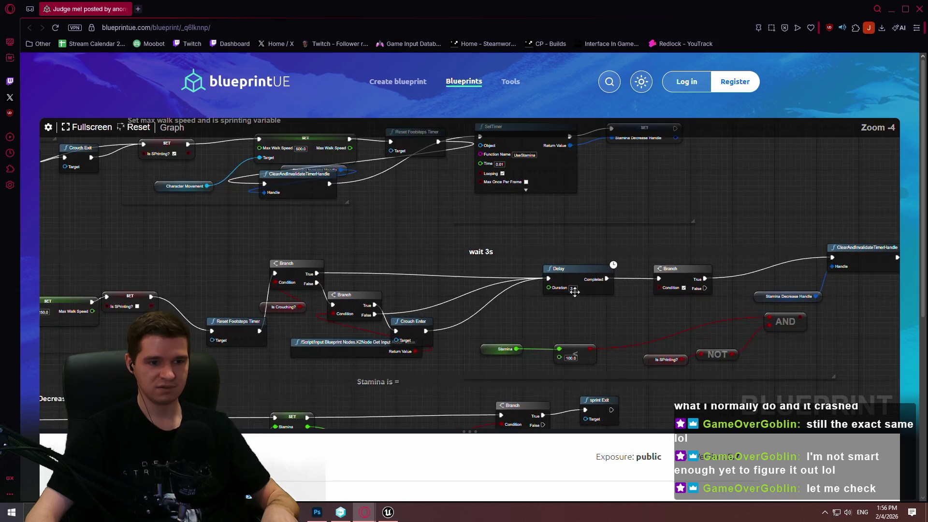
pyautogui.scroll(1, 618, 322)
pyautogui.moveTo(624, 319)
pyautogui.mouseDown()
pyautogui.moveTo(549, 302)
pyautogui.moveTo(213, 312)
pyautogui.moveTo(557, 285)
pyautogui.moveTo(127, 278)
pyautogui.moveTo(546, 272)
pyautogui.moveTo(269, 271)
pyautogui.moveTo(694, 250)
pyautogui.mouseUp()
pyautogui.moveTo(622, 276)
pyautogui.mouseDown()
pyautogui.moveTo(665, 184)
pyautogui.moveTo(796, 233)
pyautogui.mouseUp()
pyautogui.scroll(-2, 631, 239)
pyautogui.keyDown('ctrl'); pyautogui.scroll(-4, 594, 225); pyautogui.keyUp('ctrl')
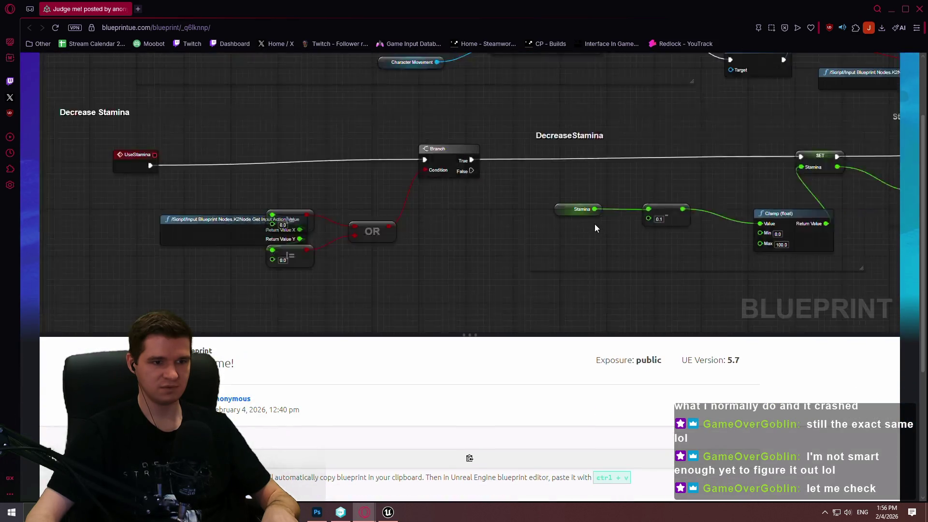
pyautogui.moveTo(540, 307)
pyautogui.mouseDown()
pyautogui.moveTo(527, 287)
pyautogui.moveTo(681, 392)
pyautogui.moveTo(663, 516)
pyautogui.mouseUp()
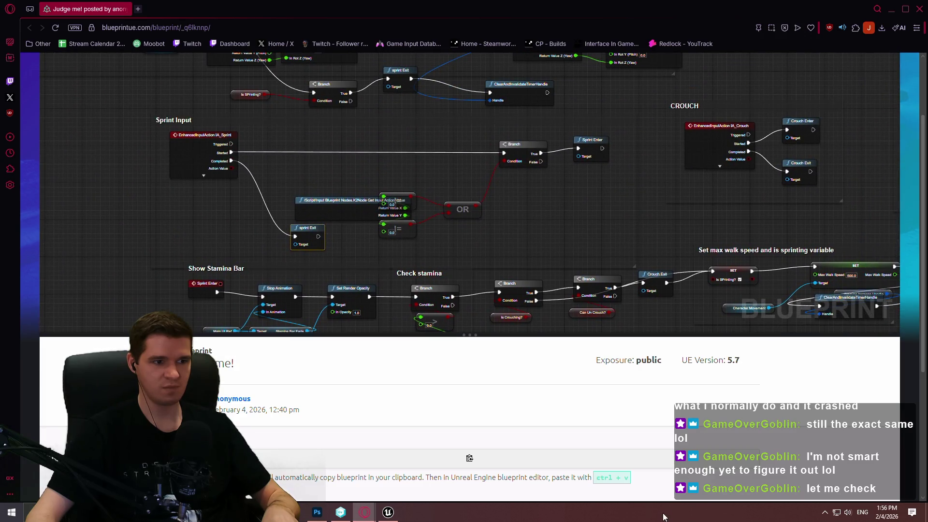
pyautogui.moveTo(667, 309)
pyautogui.mouseDown()
pyautogui.moveTo(611, 173)
pyautogui.moveTo(339, 196)
pyautogui.moveTo(338, 314)
pyautogui.mouseUp()
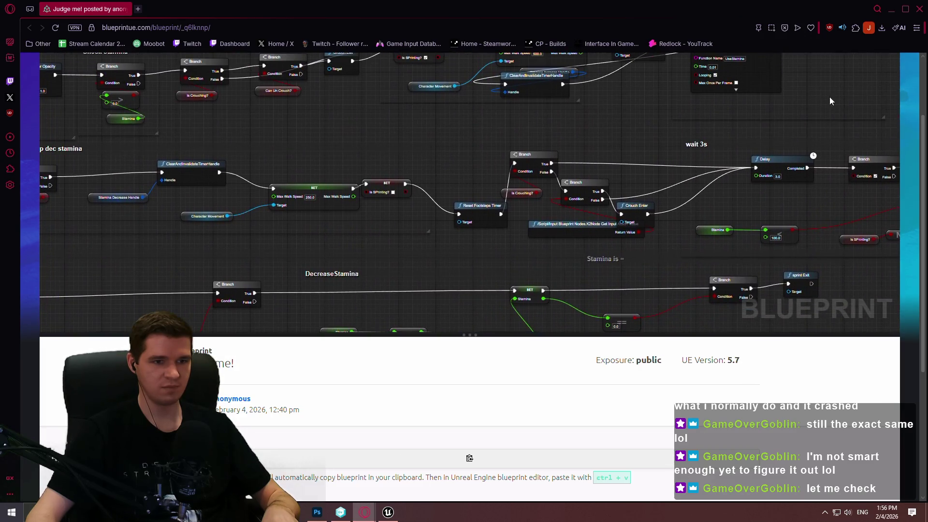
pyautogui.scroll(2, 855, 70)
pyautogui.click(890, 9)
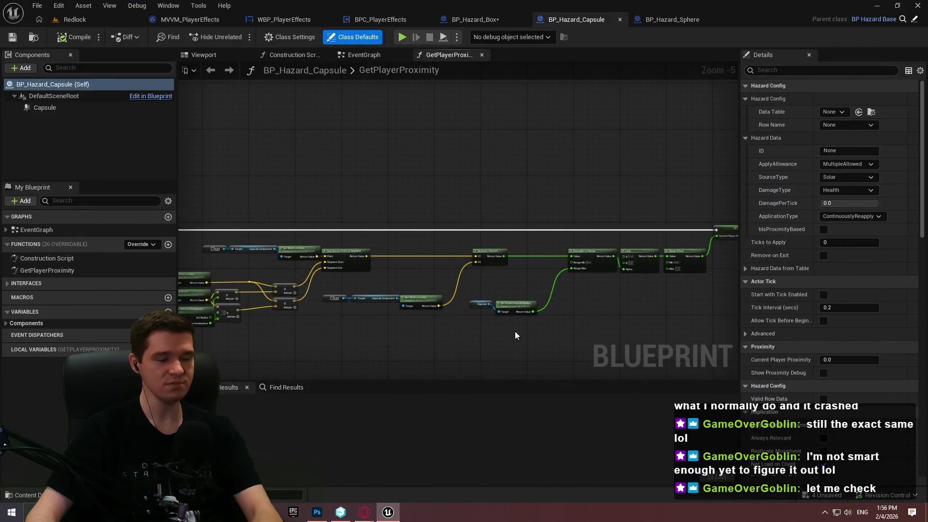
# - Compile BP_Hazard_Box with its Branch and Begin Player Overlap nodes in view
pyautogui.click(475, 19)
pyautogui.moveTo(677, 145)
pyautogui.mouseDown()
pyautogui.moveTo(338, 177)
pyautogui.moveTo(348, 290)
pyautogui.mouseUp()
pyautogui.hotkey('ctrl', 's')
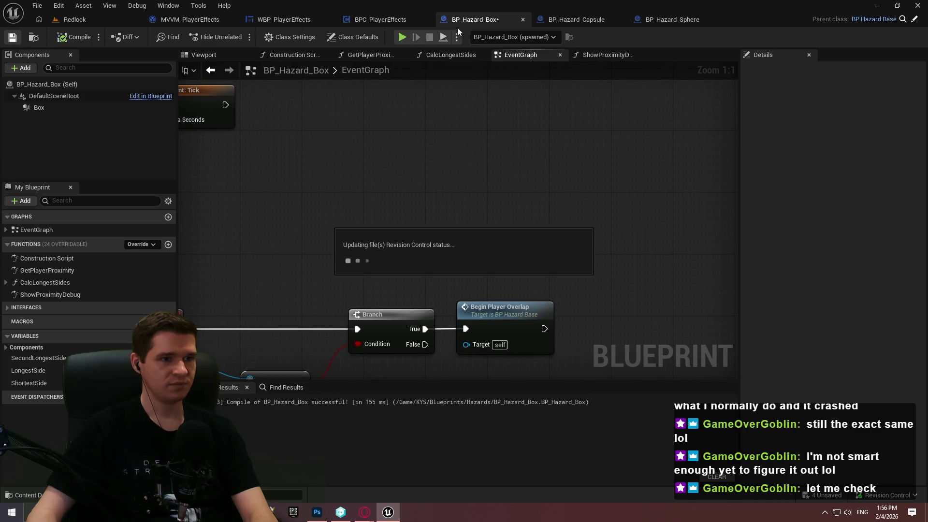
# - Inspect the proximity debug lines in the Redlock level, then return to the viewer's blueprint
pyautogui.click(70, 19)
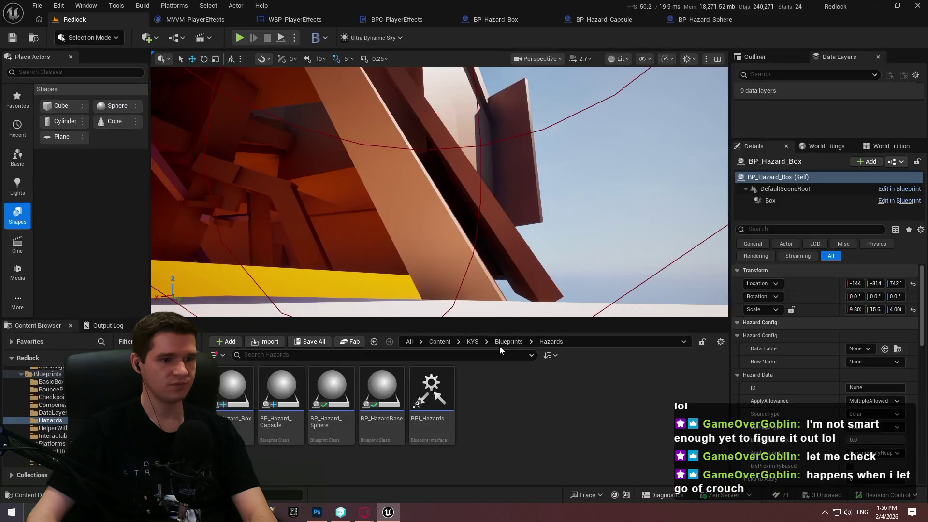
pyautogui.moveTo(492, 193); pyautogui.dragTo(487, 187)
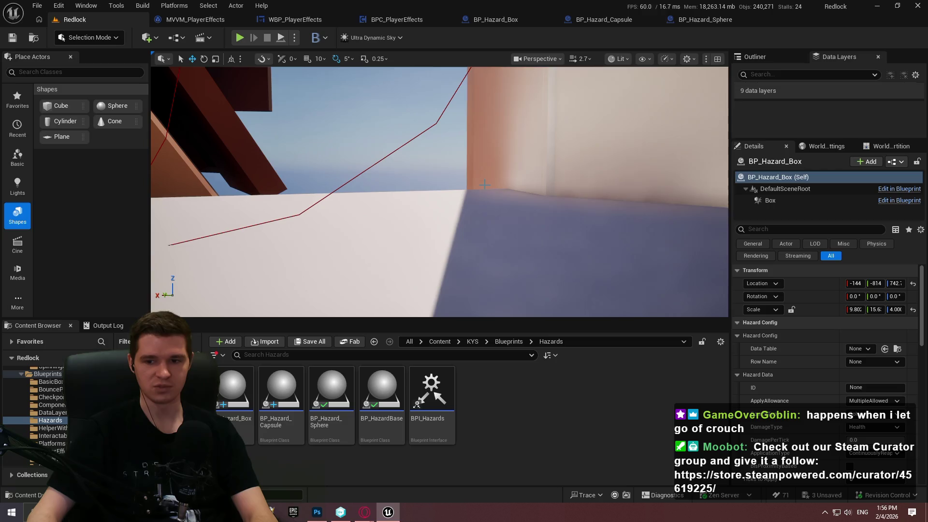
pyautogui.moveTo(364, 512)
pyautogui.click(489, 466)
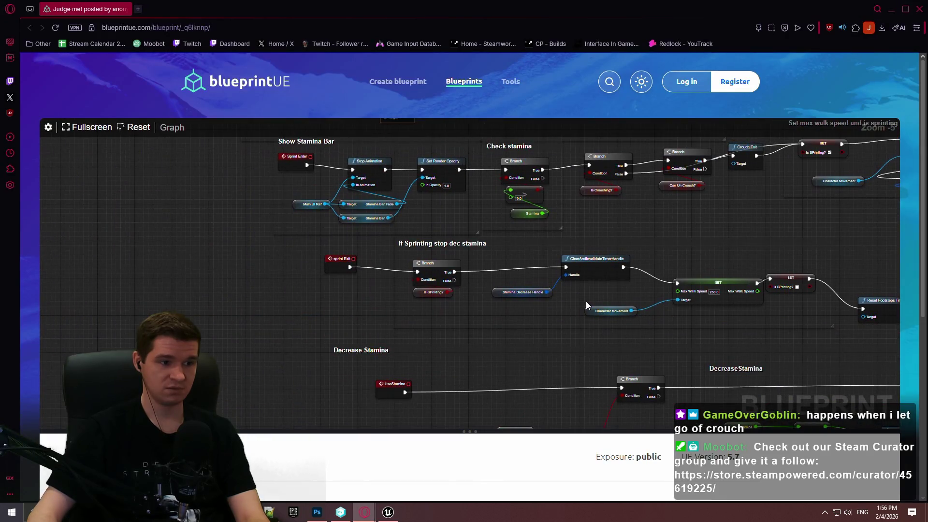
# - Pan across the Decrease Stamina, CROUCH, Flashlight, Show Stamina Bar and Check stamina sections
pyautogui.rightClick(467, 146)
pyautogui.moveTo(310, 176)
pyautogui.mouseDown()
pyautogui.moveTo(322, 389)
pyautogui.moveTo(251, 388)
pyautogui.moveTo(317, 202)
pyautogui.moveTo(523, 164)
pyautogui.mouseUp()
pyautogui.rightClick(575, 227)
pyautogui.moveTo(496, 306); pyautogui.dragTo(309, 300)
pyautogui.moveTo(435, 416)
pyautogui.mouseDown()
pyautogui.moveTo(435, 222)
pyautogui.moveTo(445, 318)
pyautogui.moveTo(390, 279)
pyautogui.moveTo(427, 188)
pyautogui.moveTo(405, 171)
pyautogui.moveTo(522, 227)
pyautogui.moveTo(595, 195)
pyautogui.moveTo(504, 321)
pyautogui.moveTo(630, 311)
pyautogui.mouseUp()
pyautogui.scroll(-2, 541, 202)
pyautogui.scroll(2, 541, 202)
pyautogui.moveTo(541, 201)
pyautogui.mouseDown()
pyautogui.moveTo(540, 314)
pyautogui.moveTo(564, 229)
pyautogui.moveTo(580, 325)
pyautogui.moveTo(467, 249)
pyautogui.moveTo(633, 252)
pyautogui.mouseUp()
pyautogui.scroll(1, 507, 330)
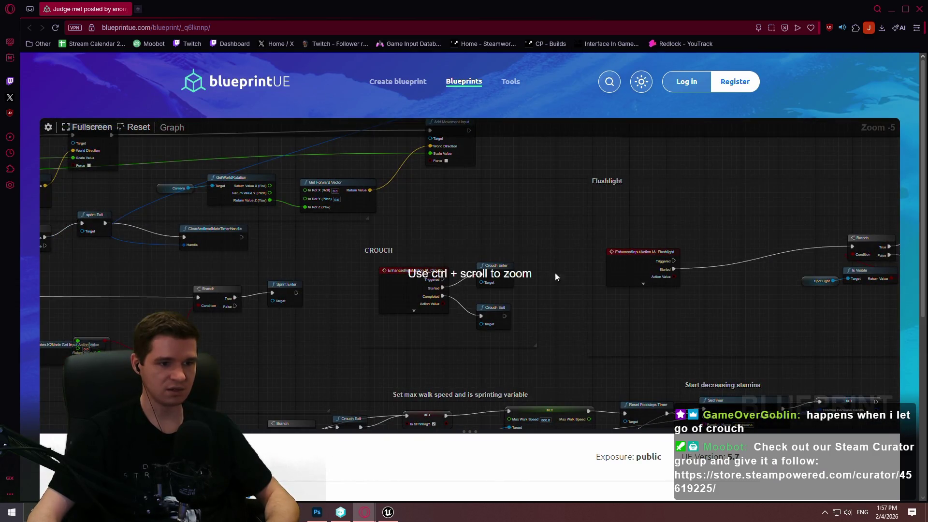
pyautogui.moveTo(480, 207); pyautogui.dragTo(417, 328)
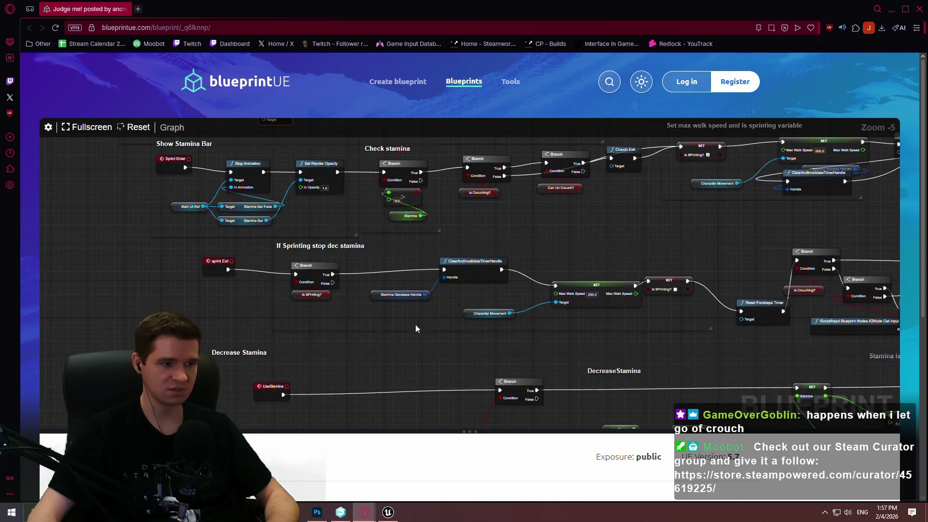
pyautogui.scroll(-10, 416, 329)
pyautogui.moveTo(492, 323)
pyautogui.mouseDown()
pyautogui.moveTo(386, 209)
pyautogui.moveTo(439, 271)
pyautogui.moveTo(395, 274)
pyautogui.mouseUp()
pyautogui.scroll(-1, 395, 274)
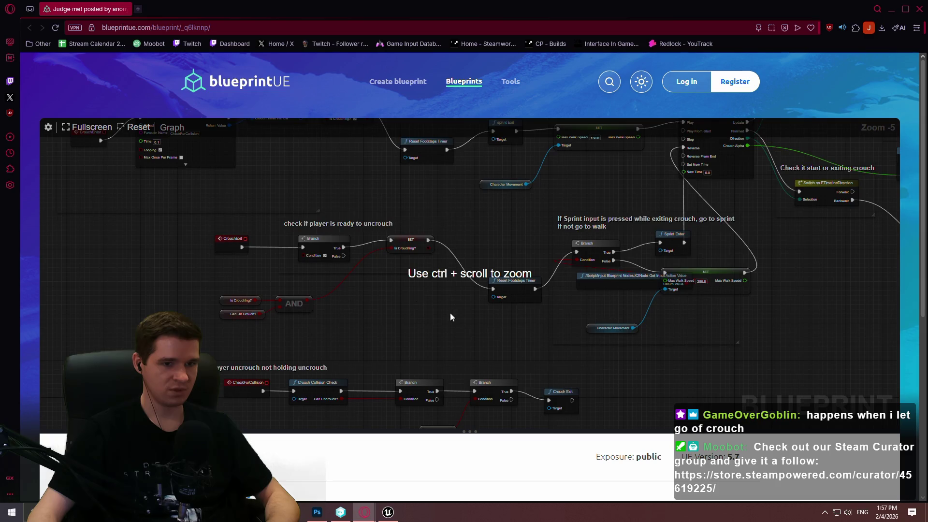
pyautogui.keyDown('ctrl'); pyautogui.scroll(2, 422, 301); pyautogui.keyUp('ctrl')
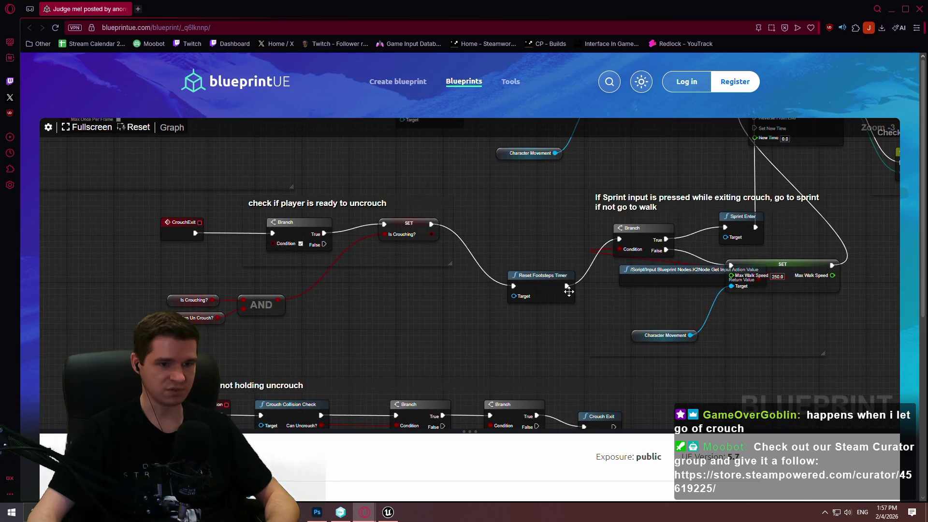
# - Pan to the uncrouch comment and sprint-exit logic, examining the Get Input Action Value node
pyautogui.moveTo(604, 195)
pyautogui.mouseDown()
pyautogui.moveTo(465, 296)
pyautogui.moveTo(490, 210)
pyautogui.moveTo(575, 410)
pyautogui.moveTo(503, 228)
pyautogui.mouseUp()
pyautogui.rightClick(503, 227)
pyautogui.moveTo(366, 250)
pyautogui.mouseDown()
pyautogui.moveTo(200, 158)
pyautogui.moveTo(207, 193)
pyautogui.moveTo(190, 203)
pyautogui.moveTo(97, 203)
pyautogui.moveTo(71, 216)
pyautogui.moveTo(54, 250)
pyautogui.moveTo(10, 270)
pyautogui.mouseUp()
pyautogui.rightClick(11, 270)
pyautogui.moveTo(792, 275)
pyautogui.mouseDown()
pyautogui.moveTo(575, 155)
pyautogui.moveTo(434, 125)
pyautogui.mouseUp()
pyautogui.moveTo(403, 366); pyautogui.dragTo(713, 221)
pyautogui.click(500, 279)
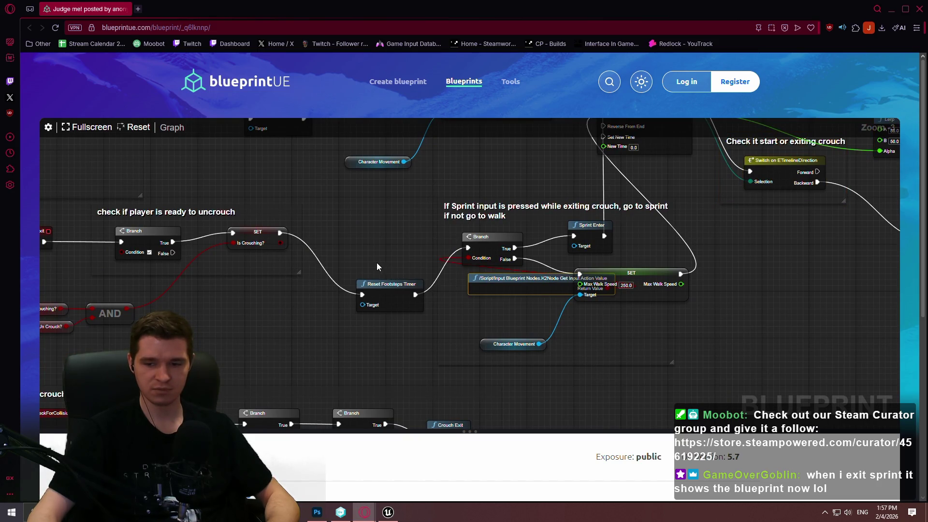
pyautogui.moveTo(351, 259); pyautogui.dragTo(456, 256)
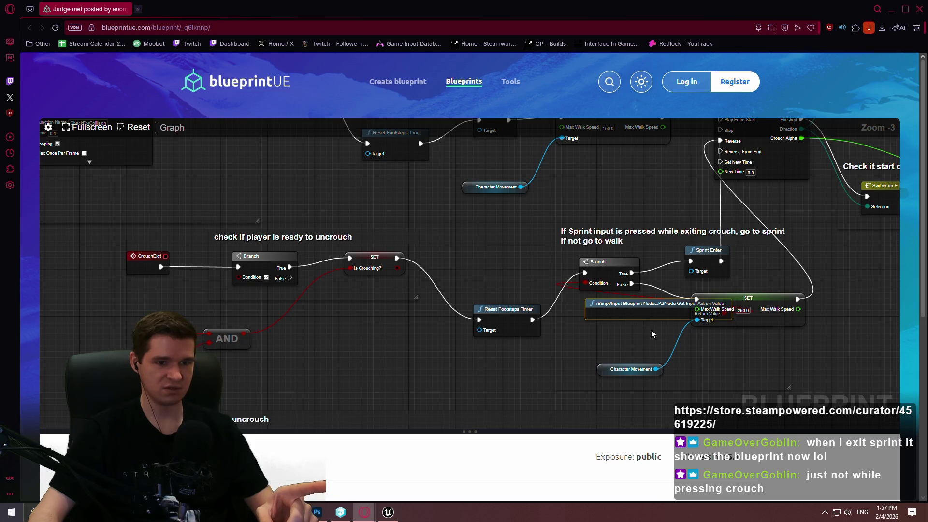
pyautogui.moveTo(650, 329); pyautogui.dragTo(518, 347)
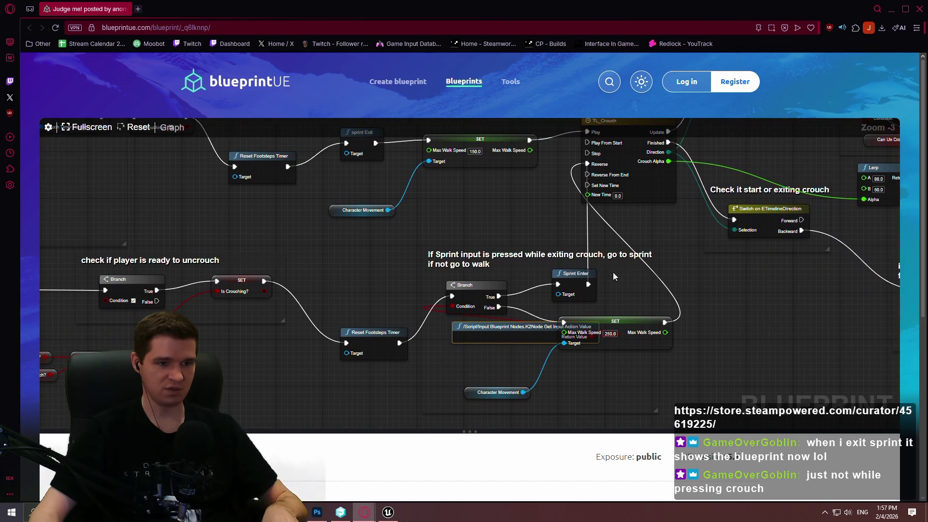
# - Trace the stamina clamp chain, Add Stamina AND Greater than 70, and Set max walk speed
pyautogui.scroll(-1, 628, 274)
pyautogui.moveTo(726, 382); pyautogui.dragTo(293, 251)
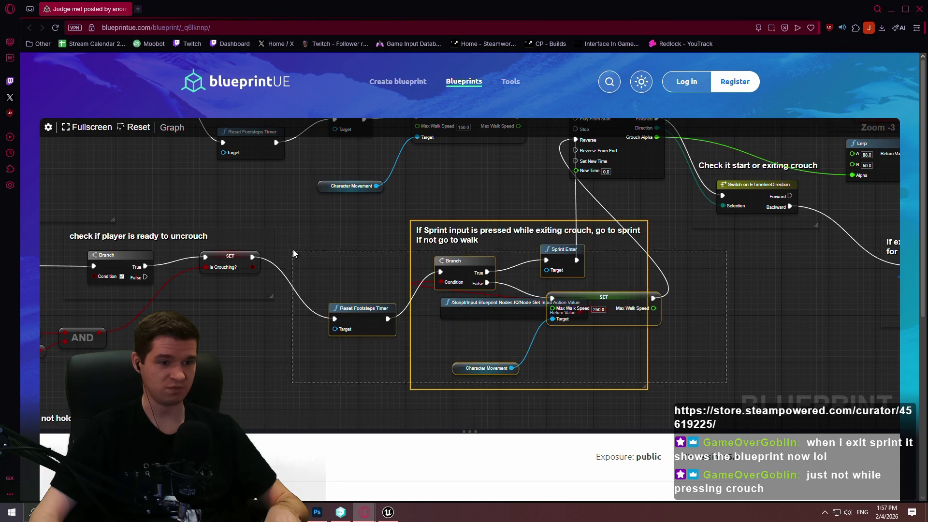
pyautogui.click(566, 250)
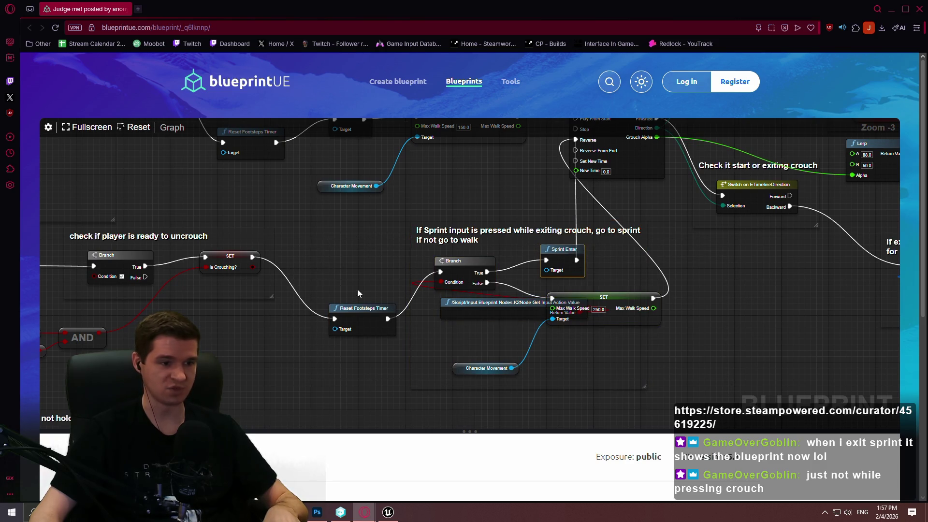
pyautogui.moveTo(359, 309)
pyautogui.mouseDown()
pyautogui.moveTo(468, 279)
pyautogui.moveTo(717, 365)
pyautogui.moveTo(390, 285)
pyautogui.moveTo(320, 311)
pyautogui.moveTo(367, 260)
pyautogui.moveTo(416, 254)
pyautogui.moveTo(434, 328)
pyautogui.moveTo(457, 201)
pyautogui.moveTo(431, 395)
pyautogui.moveTo(422, 390)
pyautogui.moveTo(421, 204)
pyautogui.moveTo(431, 189)
pyautogui.moveTo(437, 377)
pyautogui.moveTo(428, 218)
pyautogui.moveTo(433, 242)
pyautogui.mouseUp()
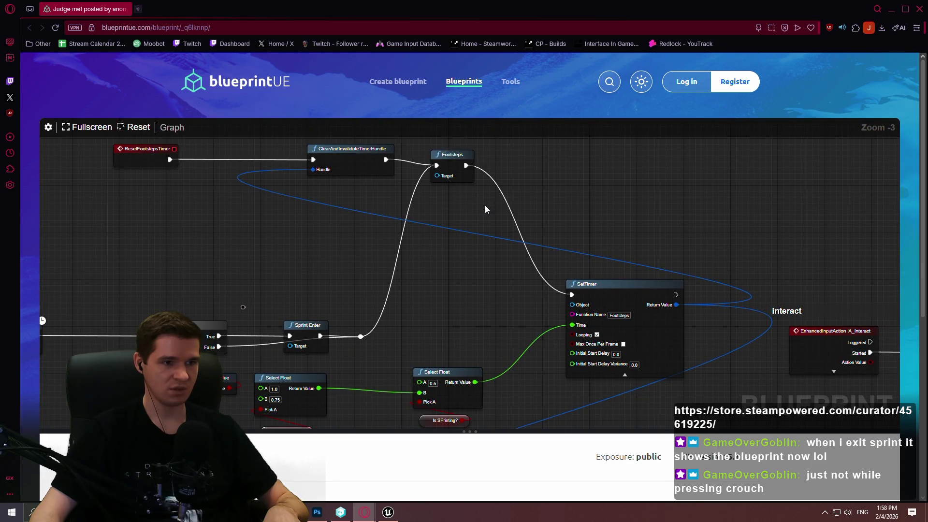
pyautogui.moveTo(495, 210); pyautogui.dragTo(341, 147)
pyautogui.moveTo(529, 306)
pyautogui.mouseDown()
pyautogui.moveTo(483, 242)
pyautogui.moveTo(349, 354)
pyautogui.moveTo(361, 102)
pyautogui.moveTo(421, 151)
pyautogui.moveTo(420, 196)
pyautogui.moveTo(421, 159)
pyautogui.moveTo(346, 285)
pyautogui.moveTo(418, 196)
pyautogui.moveTo(602, 160)
pyautogui.mouseUp()
pyautogui.moveTo(500, 195)
pyautogui.mouseDown()
pyautogui.moveTo(488, 139)
pyautogui.moveTo(451, 383)
pyautogui.moveTo(437, 372)
pyautogui.moveTo(384, 382)
pyautogui.moveTo(410, 290)
pyautogui.moveTo(359, 283)
pyautogui.moveTo(385, 293)
pyautogui.mouseUp()
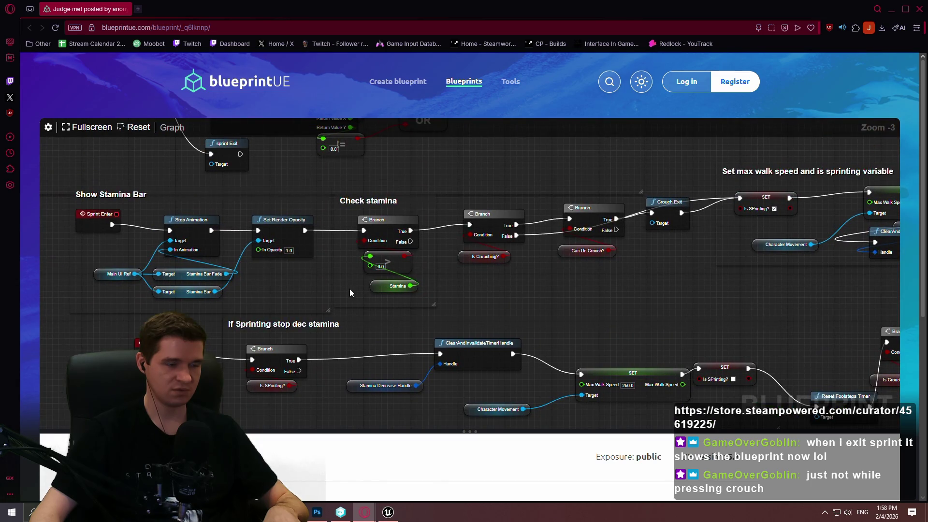
pyautogui.moveTo(692, 263); pyautogui.dragTo(485, 286)
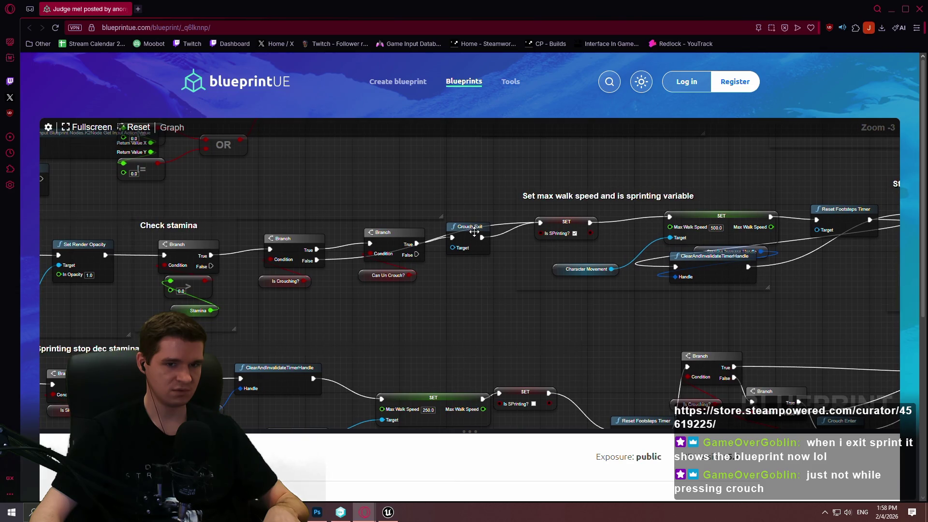
# - Shift Crouch Exit down-right and review the If Sprinting stop dec stamina and Clamp areas
pyautogui.moveTo(474, 231)
pyautogui.mouseDown()
pyautogui.moveTo(479, 250)
pyautogui.moveTo(482, 238)
pyautogui.moveTo(190, 298)
pyautogui.moveTo(321, 266)
pyautogui.moveTo(660, 372)
pyautogui.mouseUp()
pyautogui.moveTo(387, 338); pyautogui.dragTo(681, 241)
pyautogui.moveTo(709, 401)
pyautogui.mouseDown()
pyautogui.moveTo(586, 305)
pyautogui.moveTo(512, 198)
pyautogui.moveTo(586, 313)
pyautogui.moveTo(594, 181)
pyautogui.moveTo(553, 168)
pyautogui.mouseUp()
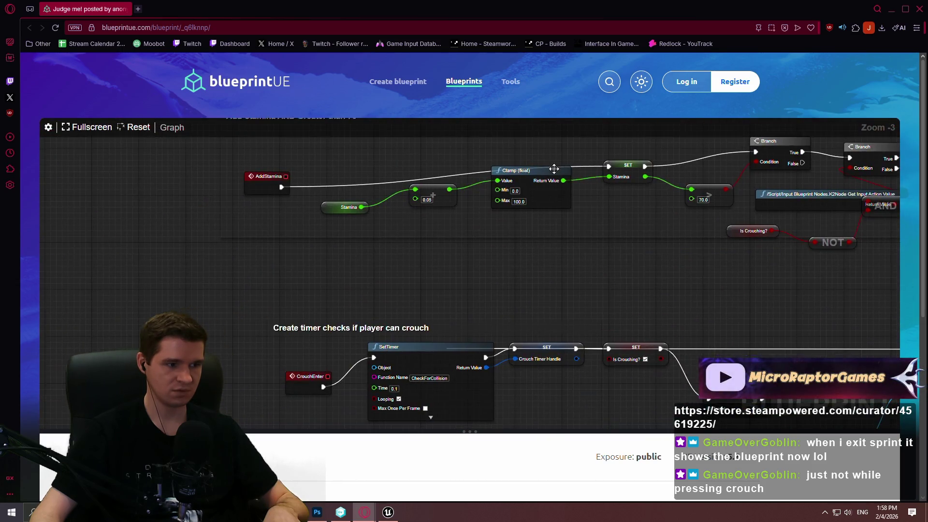
pyautogui.moveTo(744, 235)
pyautogui.mouseDown()
pyautogui.moveTo(593, 165)
pyautogui.moveTo(625, 92)
pyautogui.moveTo(521, 491)
pyautogui.moveTo(521, 219)
pyautogui.moveTo(271, 444)
pyautogui.moveTo(663, 389)
pyautogui.moveTo(572, 252)
pyautogui.moveTo(453, 202)
pyautogui.moveTo(473, 264)
pyautogui.moveTo(434, 286)
pyautogui.moveTo(480, 329)
pyautogui.mouseUp()
pyautogui.rightClick(522, 219)
pyautogui.scroll(-2, 496, 308)
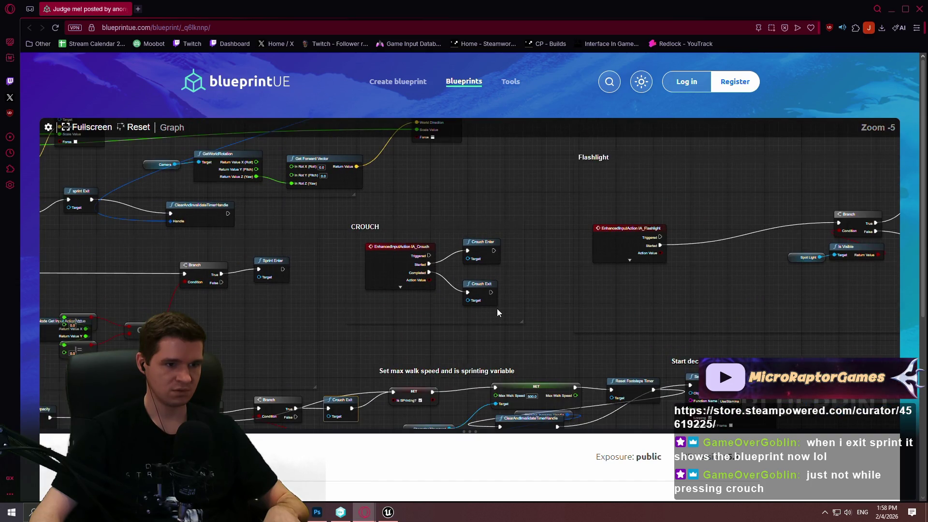
pyautogui.moveTo(566, 339)
pyautogui.mouseDown()
pyautogui.moveTo(580, 338)
pyautogui.moveTo(419, 367)
pyautogui.moveTo(356, 332)
pyautogui.moveTo(539, 137)
pyautogui.moveTo(749, 418)
pyautogui.moveTo(584, 348)
pyautogui.moveTo(536, 302)
pyautogui.mouseUp()
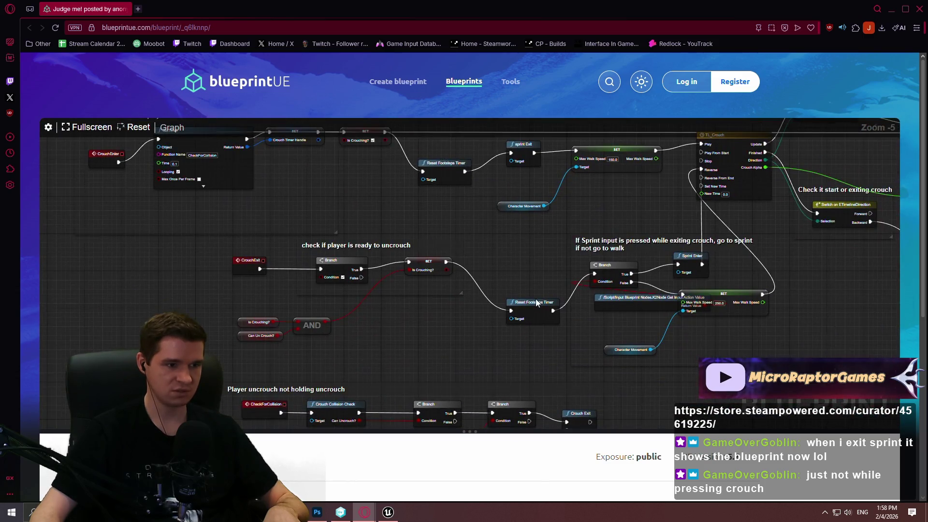
pyautogui.moveTo(596, 325)
pyautogui.mouseDown()
pyautogui.moveTo(502, 378)
pyautogui.moveTo(510, 263)
pyautogui.moveTo(511, 399)
pyautogui.moveTo(587, 346)
pyautogui.moveTo(503, 327)
pyautogui.moveTo(536, 315)
pyautogui.moveTo(734, 311)
pyautogui.moveTo(452, 329)
pyautogui.mouseUp()
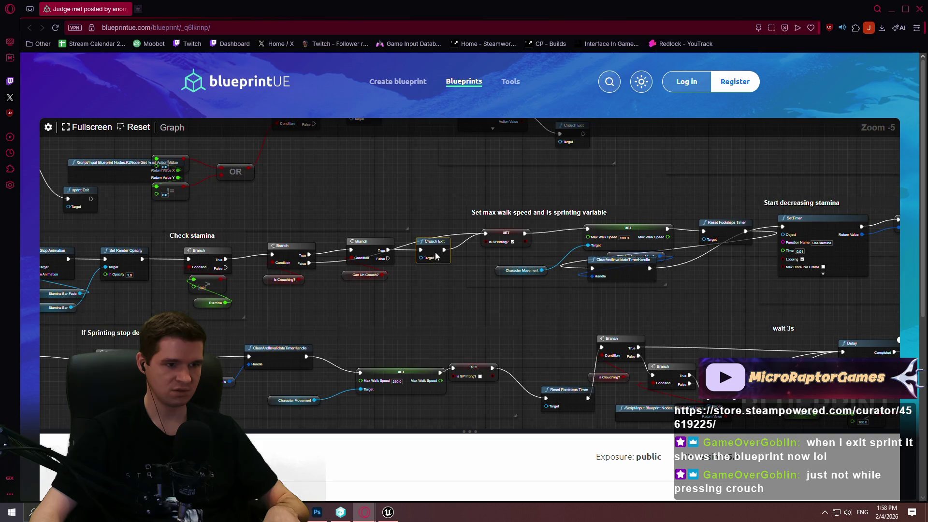
# - Place Crouch Exit below the Check stamina branches and select the Branch, Is Crouching? nodes
pyautogui.scroll(4, 435, 251)
pyautogui.moveTo(623, 240)
pyautogui.mouseDown()
pyautogui.moveTo(623, 145)
pyautogui.moveTo(580, 145)
pyautogui.moveTo(632, 290)
pyautogui.moveTo(677, 343)
pyautogui.moveTo(673, 372)
pyautogui.moveTo(623, 345)
pyautogui.mouseUp()
pyautogui.moveTo(822, 314)
pyautogui.mouseDown()
pyautogui.moveTo(182, 319)
pyautogui.moveTo(787, 218)
pyautogui.mouseUp()
pyautogui.moveTo(637, 215)
pyautogui.mouseDown()
pyautogui.moveTo(670, 251)
pyautogui.moveTo(642, 266)
pyautogui.moveTo(666, 265)
pyautogui.mouseUp()
pyautogui.moveTo(611, 229)
pyautogui.mouseDown()
pyautogui.moveTo(732, 273)
pyautogui.moveTo(723, 274)
pyautogui.mouseUp()
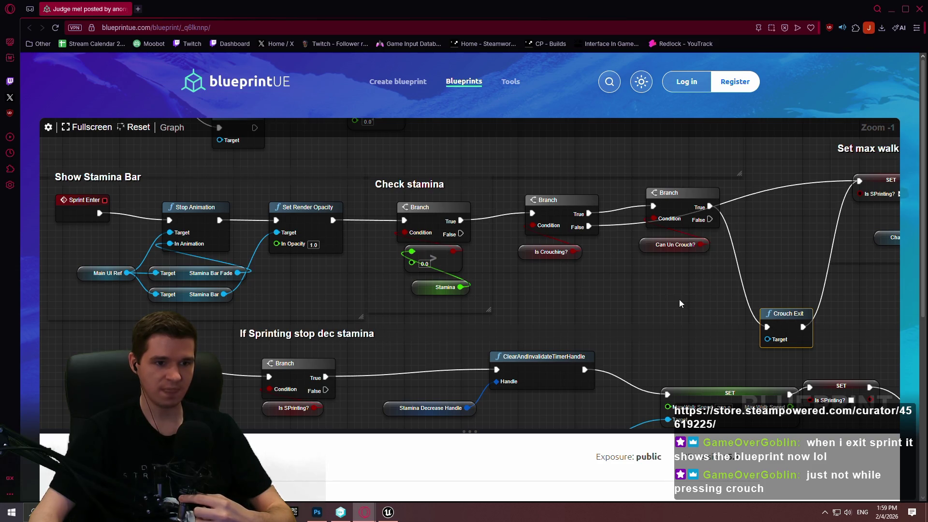
pyautogui.moveTo(539, 252); pyautogui.dragTo(563, 230)
pyautogui.moveTo(704, 229)
pyautogui.mouseDown()
pyautogui.moveTo(627, 238)
pyautogui.moveTo(582, 266)
pyautogui.mouseUp()
pyautogui.moveTo(505, 300)
pyautogui.mouseDown()
pyautogui.moveTo(569, 284)
pyautogui.moveTo(624, 222)
pyautogui.moveTo(637, 253)
pyautogui.moveTo(669, 284)
pyautogui.moveTo(665, 294)
pyautogui.mouseUp()
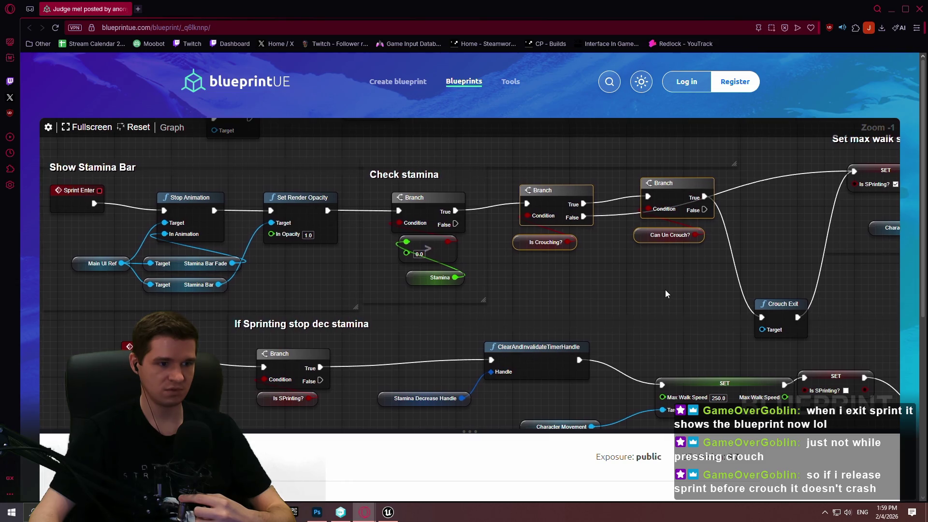
pyautogui.moveTo(665, 290)
pyautogui.mouseDown()
pyautogui.moveTo(387, 293)
pyautogui.moveTo(280, 323)
pyautogui.moveTo(435, 270)
pyautogui.moveTo(473, 223)
pyautogui.mouseUp()
pyautogui.scroll(-2, 387, 293)
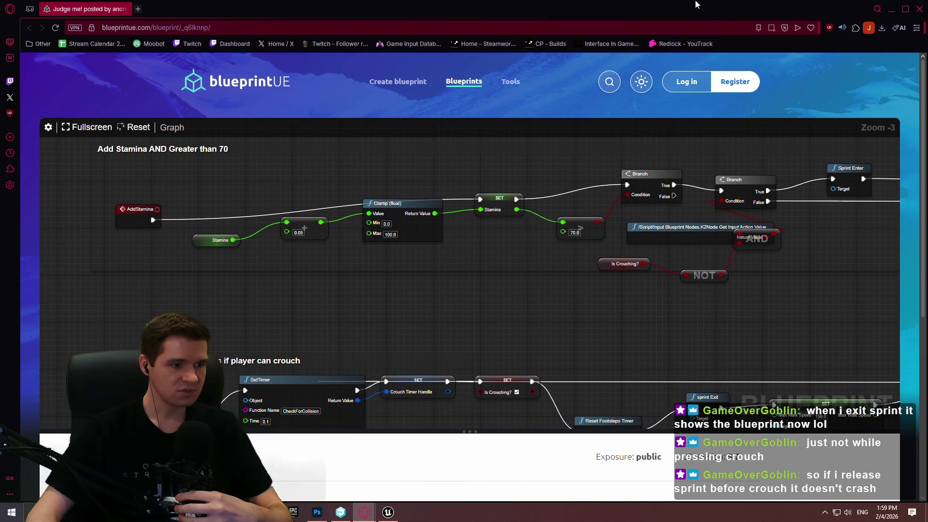
# - Examine the ready-to-uncrouch section's Is Crouching?, Can Un Crouch? and AND nodes
pyautogui.moveTo(449, 298)
pyautogui.mouseDown()
pyautogui.moveTo(482, 200)
pyautogui.moveTo(439, 323)
pyautogui.moveTo(415, 160)
pyautogui.moveTo(627, 96)
pyautogui.mouseUp()
pyautogui.rightClick(628, 95)
pyautogui.moveTo(567, 245); pyautogui.dragTo(354, 187)
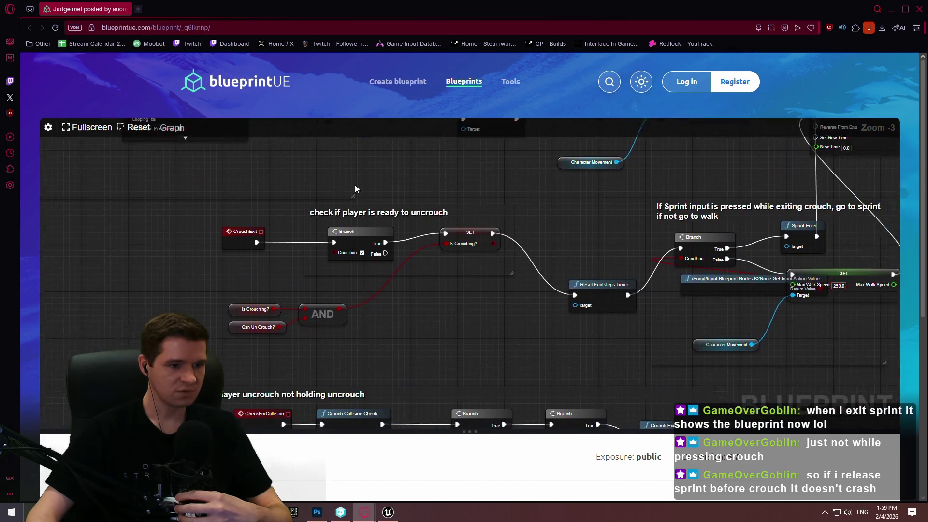
pyautogui.click(466, 252)
pyautogui.moveTo(395, 327); pyautogui.dragTo(219, 301)
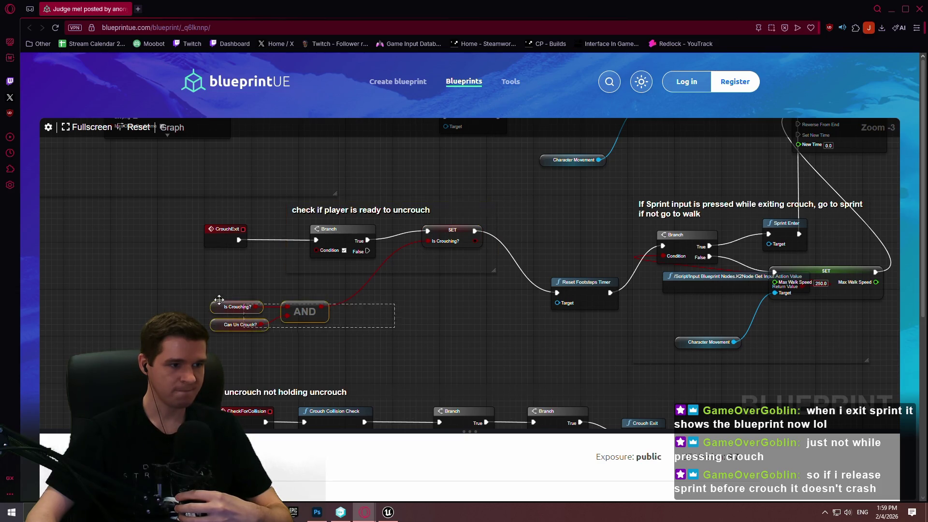
pyautogui.moveTo(473, 317)
pyautogui.mouseDown()
pyautogui.moveTo(415, 320)
pyautogui.moveTo(390, 278)
pyautogui.moveTo(361, 270)
pyautogui.moveTo(361, 279)
pyautogui.moveTo(570, 226)
pyautogui.mouseUp()
pyautogui.moveTo(365, 342); pyautogui.dragTo(138, 267)
pyautogui.moveTo(394, 366); pyautogui.dragTo(137, 238)
pyautogui.moveTo(404, 339)
pyautogui.mouseDown()
pyautogui.moveTo(534, 242)
pyautogui.moveTo(449, 277)
pyautogui.mouseUp()
pyautogui.moveTo(569, 177)
pyautogui.mouseDown()
pyautogui.moveTo(401, 305)
pyautogui.moveTo(306, 155)
pyautogui.moveTo(396, 222)
pyautogui.moveTo(404, 372)
pyautogui.moveTo(455, 213)
pyautogui.moveTo(429, 341)
pyautogui.moveTo(410, 264)
pyautogui.moveTo(425, 276)
pyautogui.moveTo(330, 297)
pyautogui.mouseUp()
pyautogui.moveTo(639, 220)
pyautogui.mouseDown()
pyautogui.moveTo(498, 338)
pyautogui.moveTo(497, 411)
pyautogui.moveTo(72, 322)
pyautogui.moveTo(55, 272)
pyautogui.mouseUp()
pyautogui.scroll(-2, 497, 271)
pyautogui.scroll(2, 557, 247)
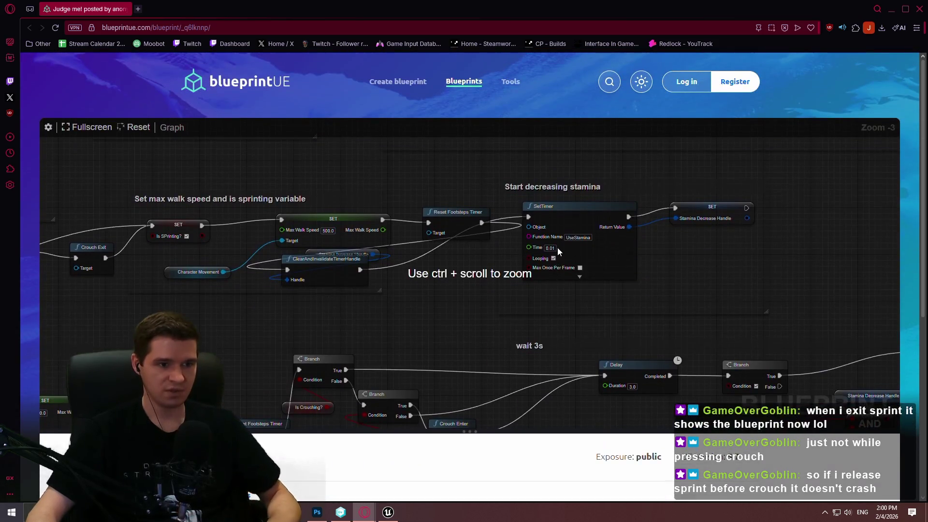
# - Zoom out and pan across the sprint, crouch, uncrouch and Check stamina sections of the viewer's graph
pyautogui.keyDown('ctrl'); pyautogui.scroll(-5, 583, 254); pyautogui.keyUp('ctrl')
pyautogui.moveTo(583, 253)
pyautogui.mouseDown()
pyautogui.moveTo(412, 358)
pyautogui.moveTo(610, 357)
pyautogui.mouseUp()
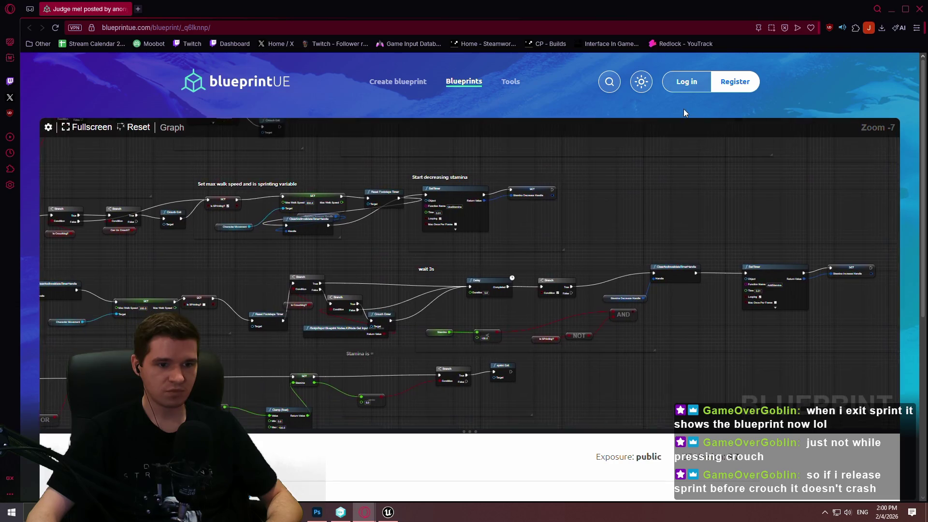
pyautogui.moveTo(690, 115); pyautogui.dragTo(845, 331)
pyautogui.moveTo(451, 331)
pyautogui.mouseDown()
pyautogui.moveTo(604, 196)
pyautogui.moveTo(569, 303)
pyautogui.moveTo(487, 346)
pyautogui.moveTo(294, 254)
pyautogui.moveTo(670, 376)
pyautogui.mouseUp()
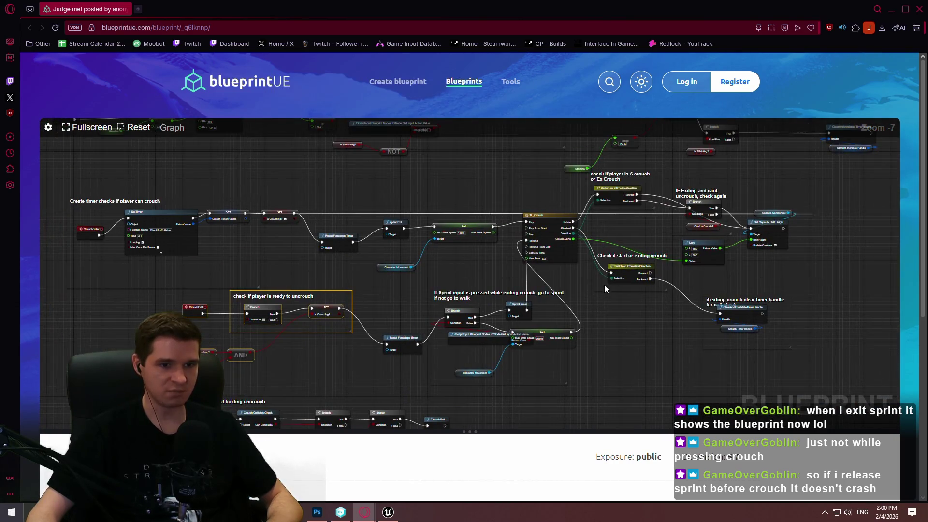
pyautogui.scroll(1, 686, 237)
pyautogui.moveTo(211, 392)
pyautogui.mouseDown()
pyautogui.moveTo(267, 293)
pyautogui.moveTo(368, 241)
pyautogui.moveTo(373, 273)
pyautogui.moveTo(435, 273)
pyautogui.mouseUp()
pyautogui.moveTo(420, 107); pyautogui.dragTo(376, 207)
pyautogui.click(411, 248)
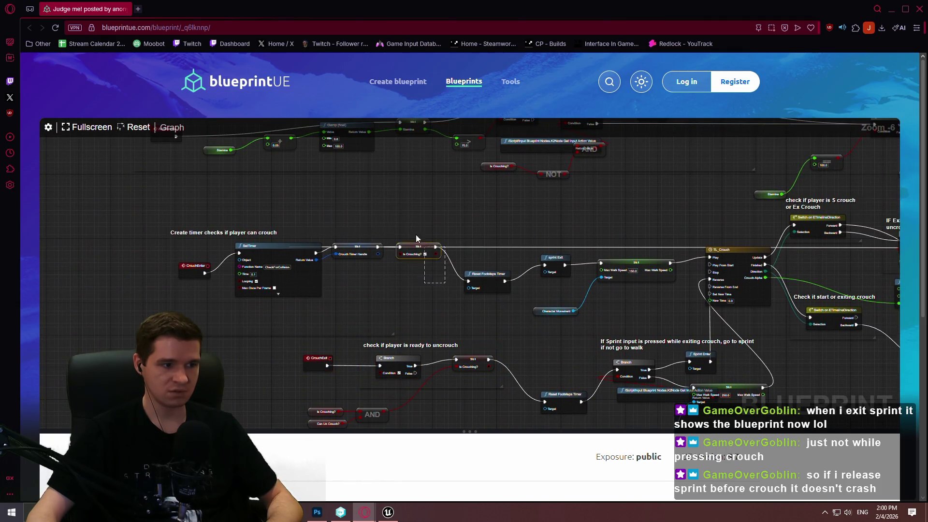
pyautogui.moveTo(401, 192)
pyautogui.mouseDown()
pyautogui.moveTo(409, 271)
pyautogui.moveTo(202, 295)
pyautogui.mouseUp()
pyautogui.moveTo(613, 226)
pyautogui.mouseDown()
pyautogui.moveTo(531, 224)
pyautogui.moveTo(673, 203)
pyautogui.moveTo(483, 216)
pyautogui.moveTo(342, 174)
pyautogui.moveTo(653, 326)
pyautogui.moveTo(669, 304)
pyautogui.moveTo(457, 292)
pyautogui.mouseUp()
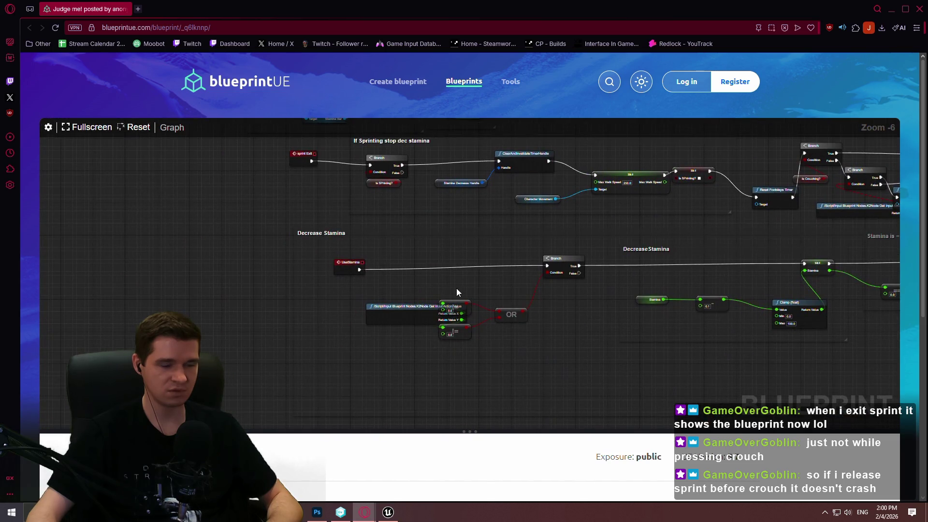
pyautogui.moveTo(512, 245); pyautogui.dragTo(465, 309)
pyautogui.moveTo(516, 238)
pyautogui.mouseDown()
pyautogui.moveTo(328, 239)
pyautogui.moveTo(318, 274)
pyautogui.mouseUp()
pyautogui.moveTo(437, 227)
pyautogui.mouseDown()
pyautogui.moveTo(575, 332)
pyautogui.moveTo(606, 399)
pyautogui.moveTo(518, 325)
pyautogui.moveTo(478, 409)
pyautogui.mouseUp()
# - Continue panning through the Flashlight, DecreaseStamina, Add Stamina and TL_Crouch sections
pyautogui.moveTo(534, 311)
pyautogui.mouseDown()
pyautogui.moveTo(218, 184)
pyautogui.moveTo(115, 112)
pyautogui.mouseUp()
pyautogui.rightClick(115, 112)
pyautogui.moveTo(311, 237)
pyautogui.mouseDown()
pyautogui.moveTo(509, 201)
pyautogui.moveTo(472, 124)
pyautogui.mouseUp()
pyautogui.moveTo(507, 326); pyautogui.dragTo(607, 256)
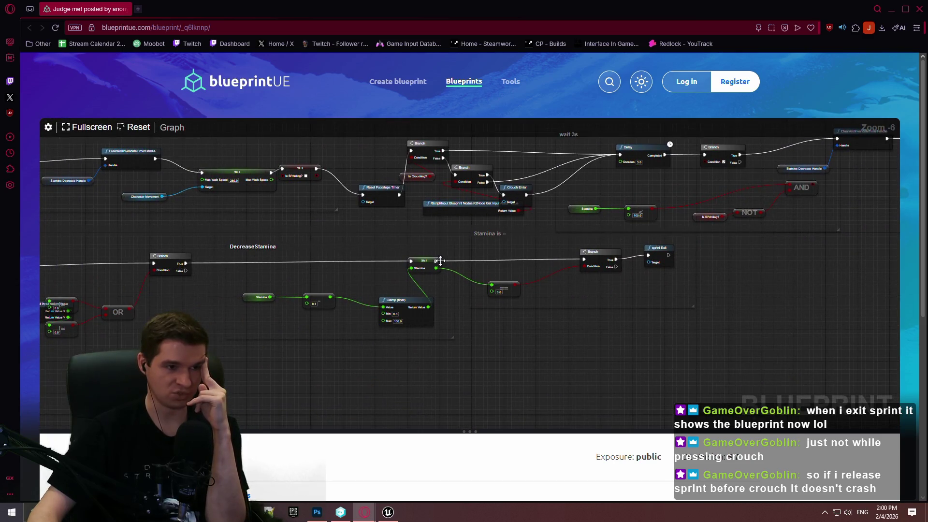
pyautogui.moveTo(302, 250)
pyautogui.mouseDown()
pyautogui.moveTo(749, 201)
pyautogui.moveTo(630, 190)
pyautogui.moveTo(568, 155)
pyautogui.mouseUp()
pyautogui.moveTo(716, 293)
pyautogui.mouseDown()
pyautogui.moveTo(588, 331)
pyautogui.moveTo(534, 219)
pyautogui.mouseUp()
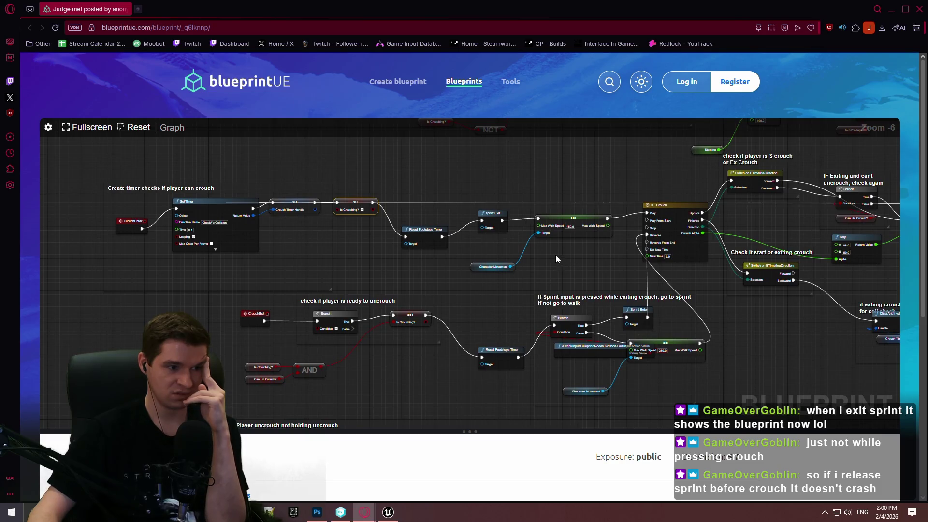
pyautogui.moveTo(398, 340); pyautogui.dragTo(481, 263)
pyautogui.moveTo(432, 325); pyautogui.dragTo(313, 294)
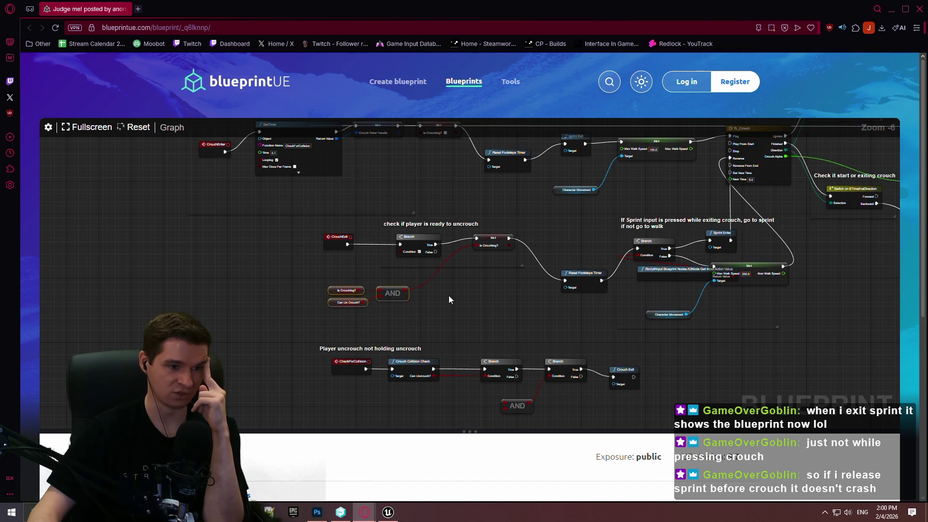
pyautogui.moveTo(449, 294)
pyautogui.mouseDown()
pyautogui.moveTo(586, 208)
pyautogui.moveTo(430, 343)
pyautogui.moveTo(558, 303)
pyautogui.moveTo(551, 303)
pyautogui.moveTo(713, 289)
pyautogui.mouseUp()
pyautogui.moveTo(553, 187)
pyautogui.mouseDown()
pyautogui.moveTo(590, 325)
pyautogui.moveTo(401, 329)
pyautogui.mouseUp()
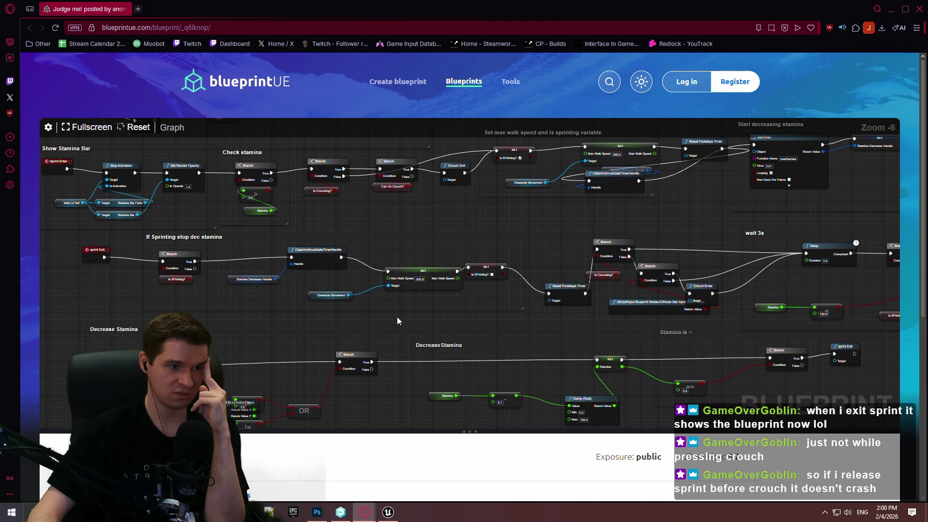
pyautogui.moveTo(434, 298)
pyautogui.mouseDown()
pyautogui.moveTo(216, 221)
pyautogui.moveTo(534, 224)
pyautogui.moveTo(494, 313)
pyautogui.moveTo(290, 238)
pyautogui.moveTo(473, 267)
pyautogui.mouseUp()
pyautogui.moveTo(394, 261)
pyautogui.mouseDown()
pyautogui.moveTo(491, 200)
pyautogui.moveTo(606, 297)
pyautogui.moveTo(458, 384)
pyautogui.moveTo(187, 147)
pyautogui.moveTo(494, 187)
pyautogui.moveTo(431, 112)
pyautogui.moveTo(311, 247)
pyautogui.moveTo(318, 173)
pyautogui.mouseUp()
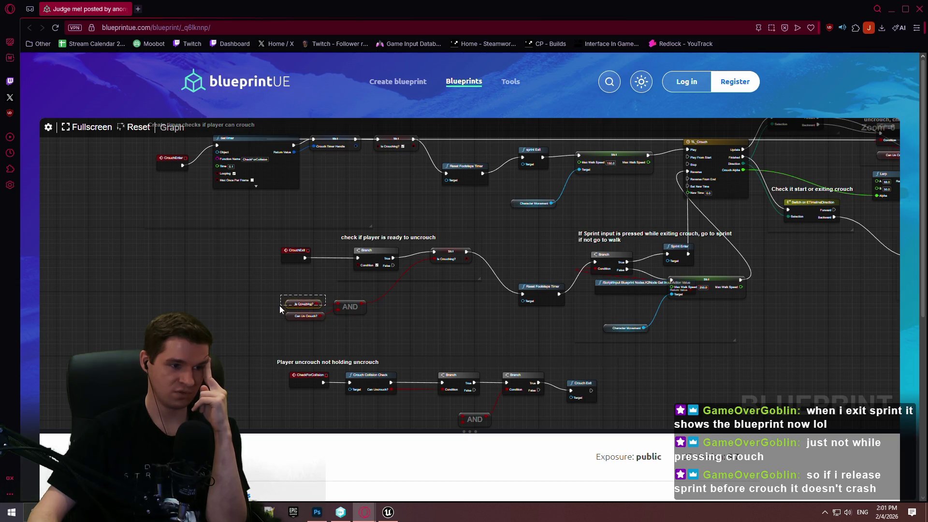
pyautogui.moveTo(479, 205)
pyautogui.mouseDown()
pyautogui.moveTo(362, 310)
pyautogui.moveTo(485, 344)
pyautogui.moveTo(560, 207)
pyautogui.moveTo(486, 155)
pyautogui.moveTo(346, 139)
pyautogui.moveTo(378, 331)
pyautogui.moveTo(430, 372)
pyautogui.moveTo(481, 394)
pyautogui.moveTo(436, 392)
pyautogui.mouseUp()
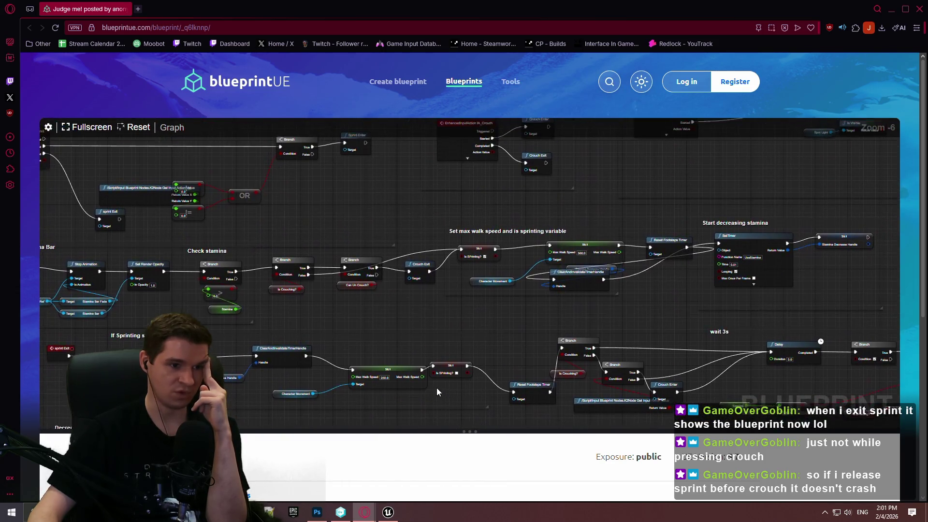
# - Zoom in on the viewer's Crouch Exit logic
pyautogui.scroll(2, 363, 305)
pyautogui.keyDown('ctrl'); pyautogui.scroll(3, 288, 297); pyautogui.keyUp('ctrl')
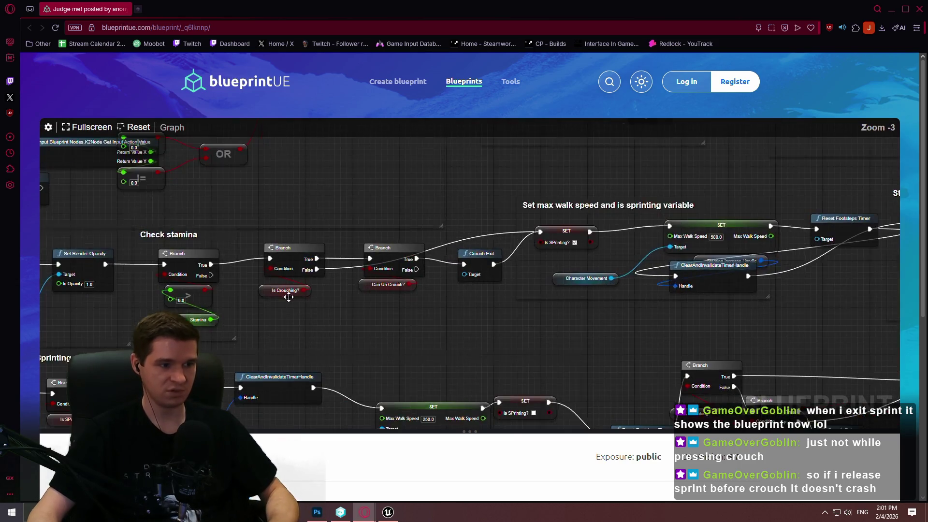
pyautogui.keyDown('ctrl'); pyautogui.scroll(3, 289, 297); pyautogui.keyUp('ctrl')
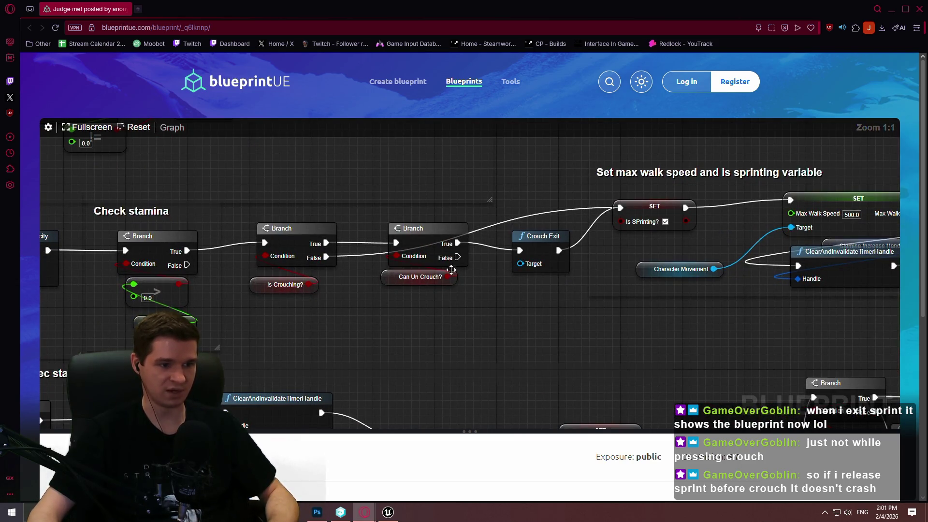
pyautogui.moveTo(550, 240)
pyautogui.mouseDown()
pyautogui.moveTo(511, 167)
pyautogui.moveTo(557, 232)
pyautogui.mouseUp()
pyautogui.scroll(-3, 516, 310)
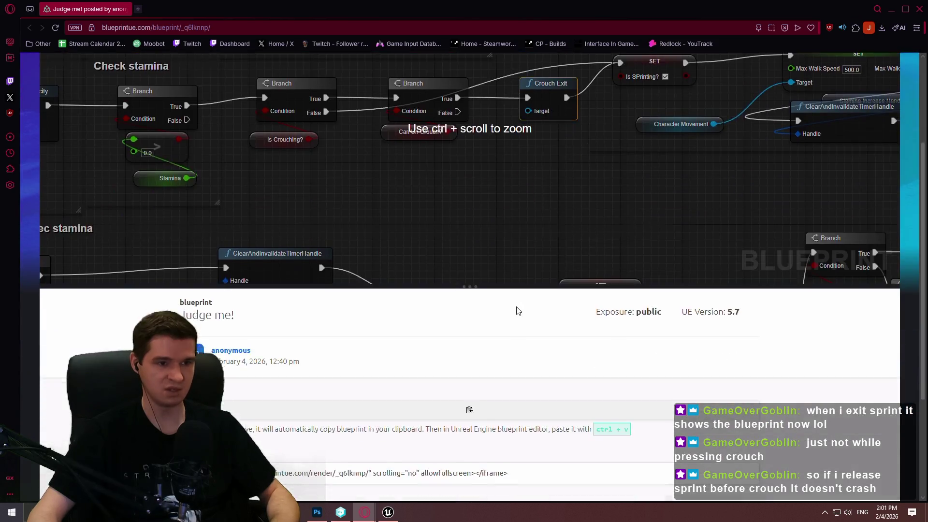
pyautogui.scroll(3, 491, 289)
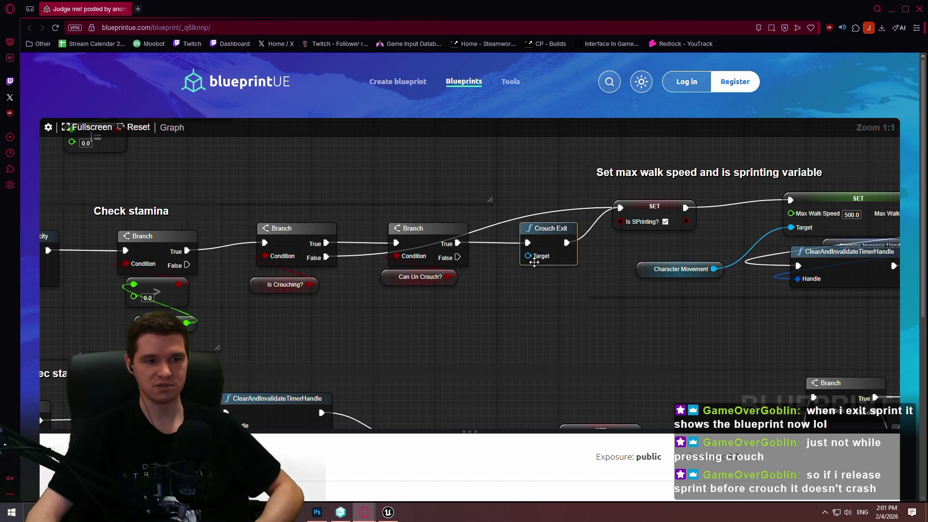
pyautogui.moveTo(463, 336)
pyautogui.mouseDown()
pyautogui.moveTo(705, 284)
pyautogui.moveTo(501, 351)
pyautogui.moveTo(700, 314)
pyautogui.moveTo(850, 305)
pyautogui.moveTo(623, 350)
pyautogui.moveTo(792, 306)
pyautogui.moveTo(529, 332)
pyautogui.moveTo(442, 317)
pyautogui.moveTo(636, 300)
pyautogui.moveTo(673, 283)
pyautogui.mouseUp()
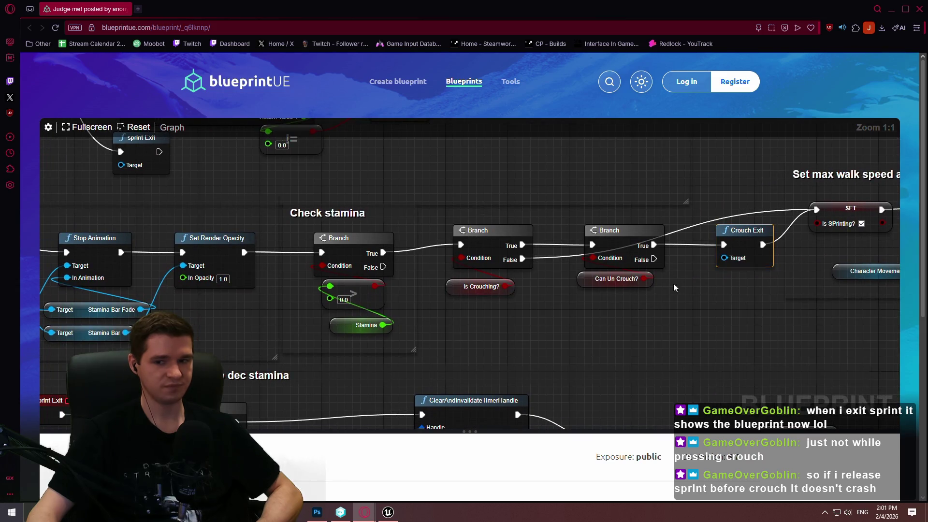
# - Return to the Hazard Volumes article and begin editing the second Important Notes bullet
pyautogui.click(387, 507)
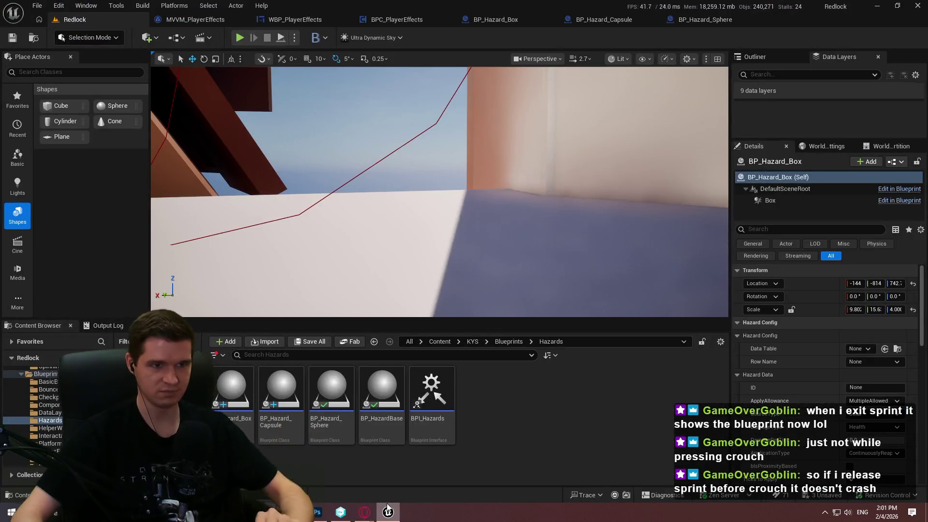
pyautogui.moveTo(364, 512)
pyautogui.click(410, 468)
pyautogui.click(859, 362)
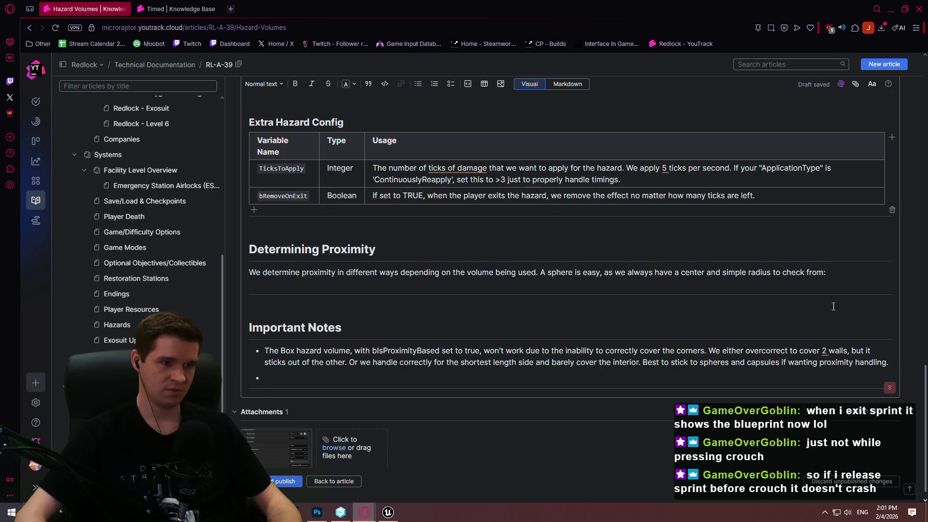
pyautogui.click(564, 85)
pyautogui.press('Home')
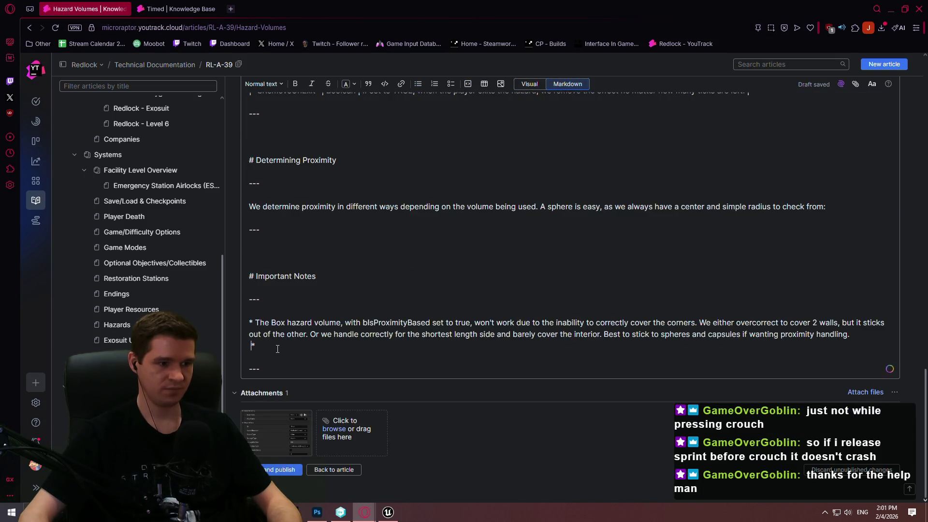
pyautogui.press('End')
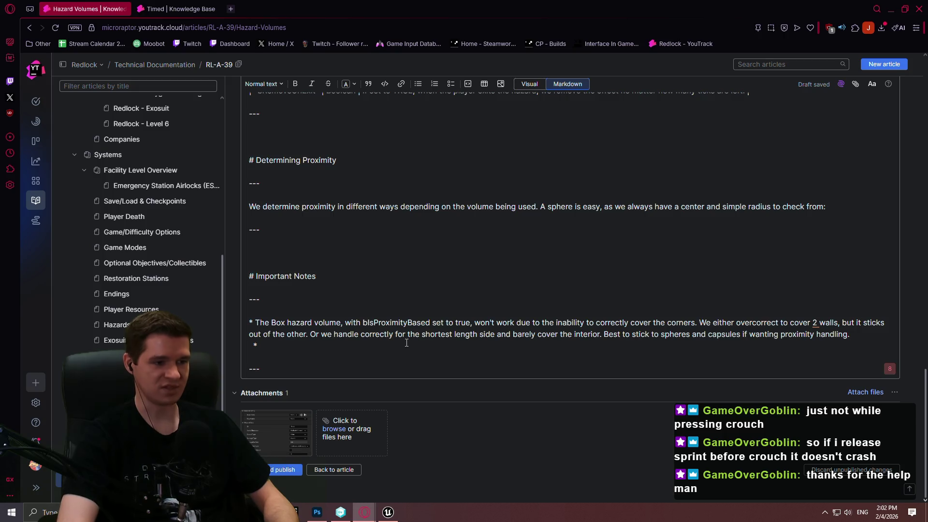
pyautogui.write('Best to avoid using')
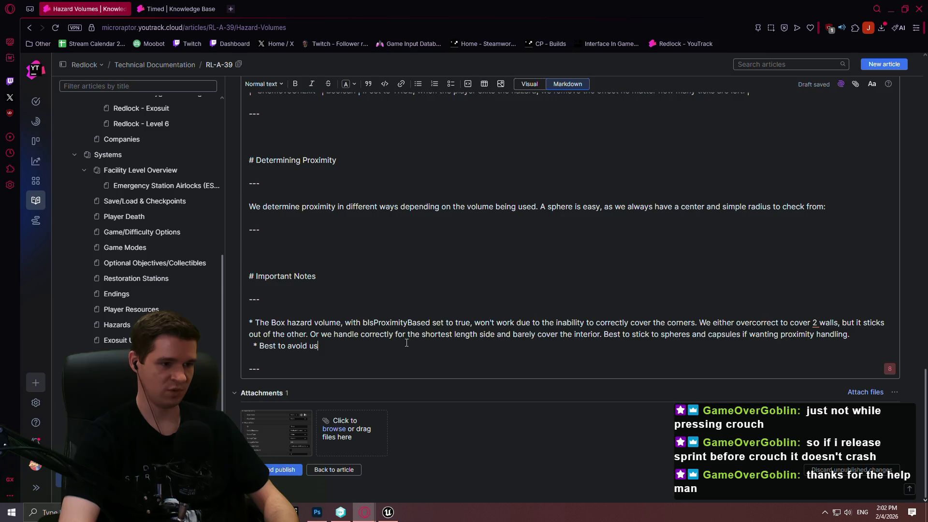
pyautogui.press('BackSpace')
pyautogui.press('BackSpace')
pyautogui.press('BackSpace')
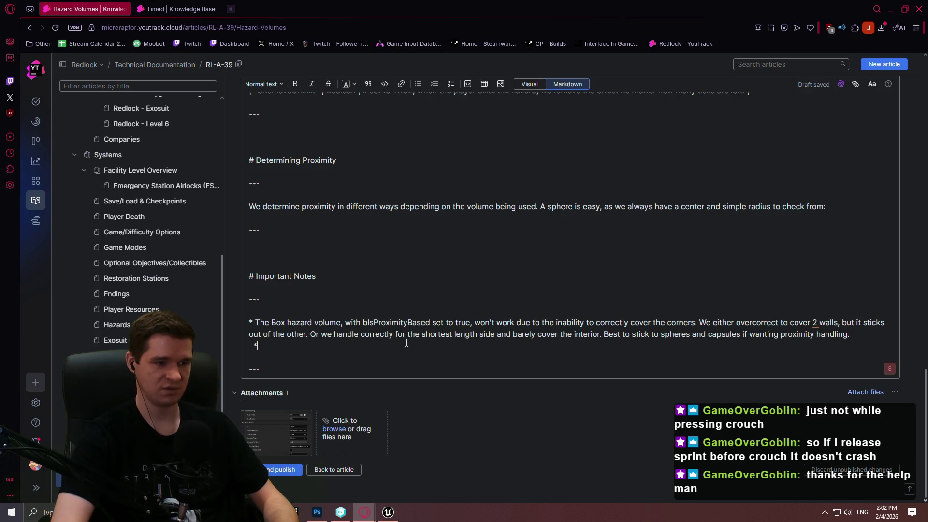
pyautogui.scroll(3, 410, 280)
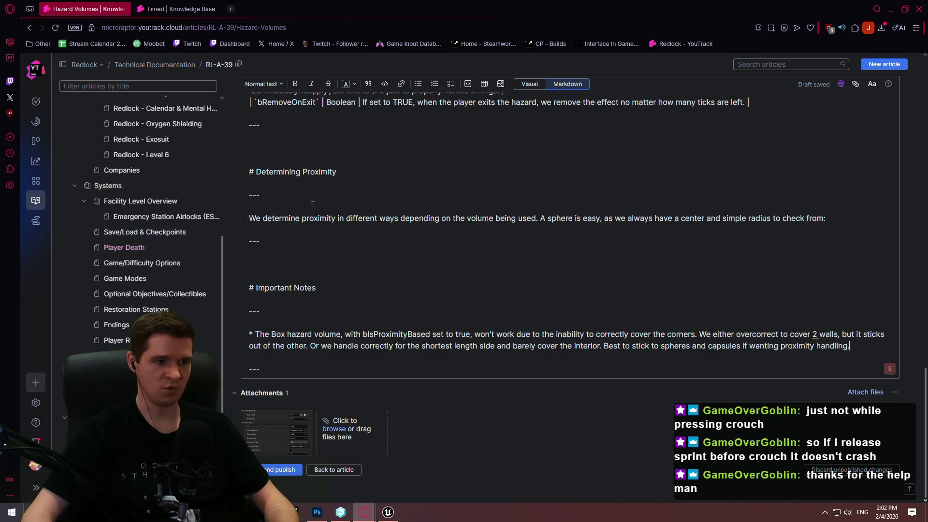
pyautogui.scroll(3, 413, 218)
pyautogui.click(528, 84)
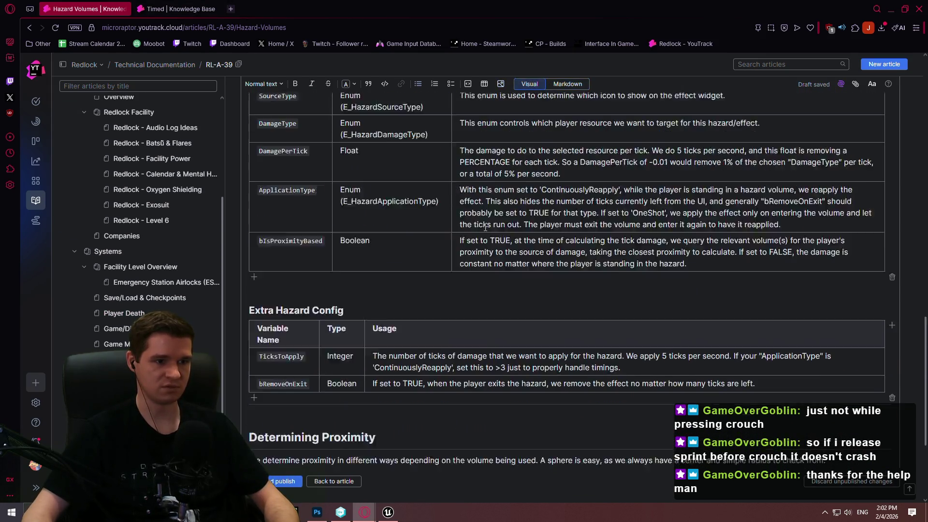
# - Append 'Best to avoid using proximity if the hazard is a box' to bIsProximityBased usage and publish
pyautogui.click(738, 379)
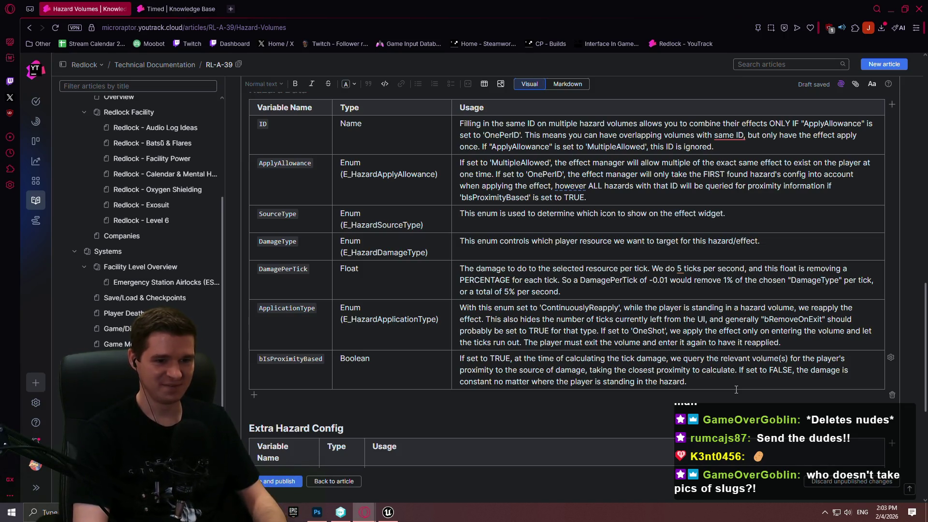
pyautogui.write('Best to avboi')
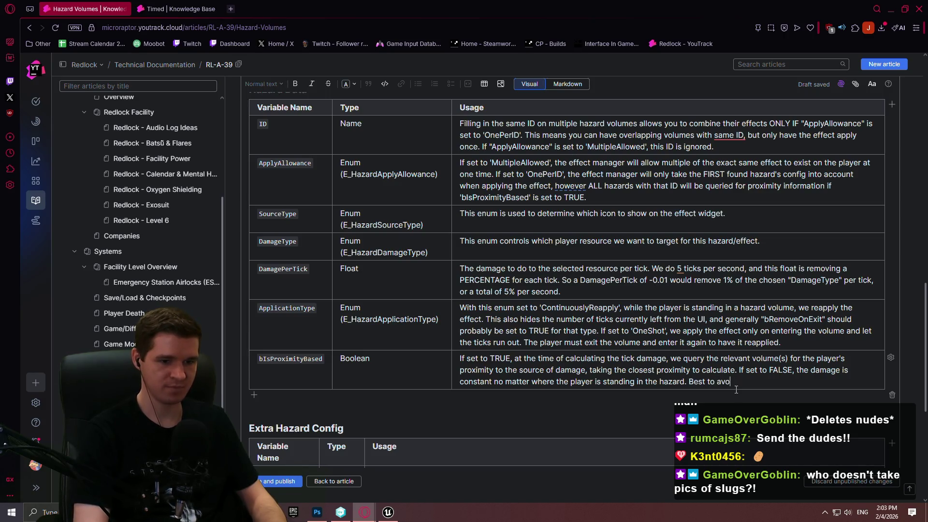
pyautogui.write('using proximity if the hazard is a box!')
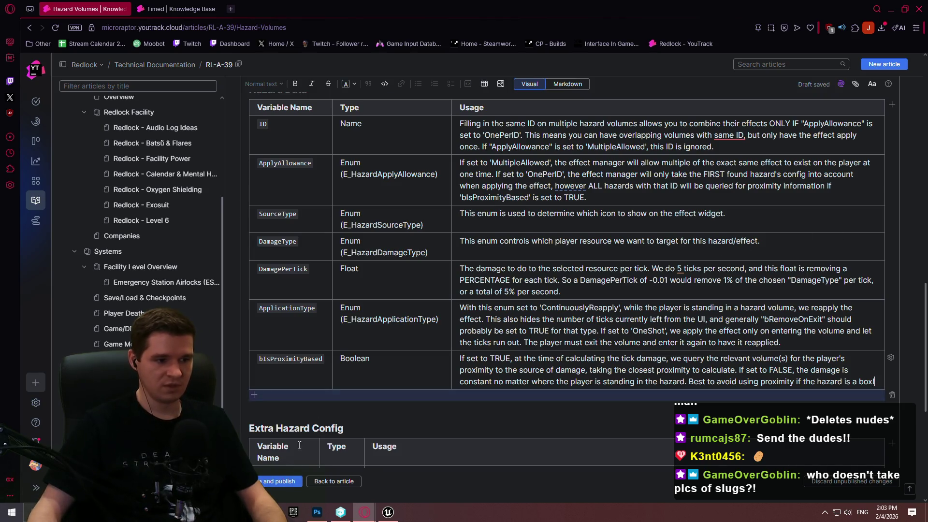
pyautogui.click(278, 481)
pyautogui.hotkey('alt', 'Tab')
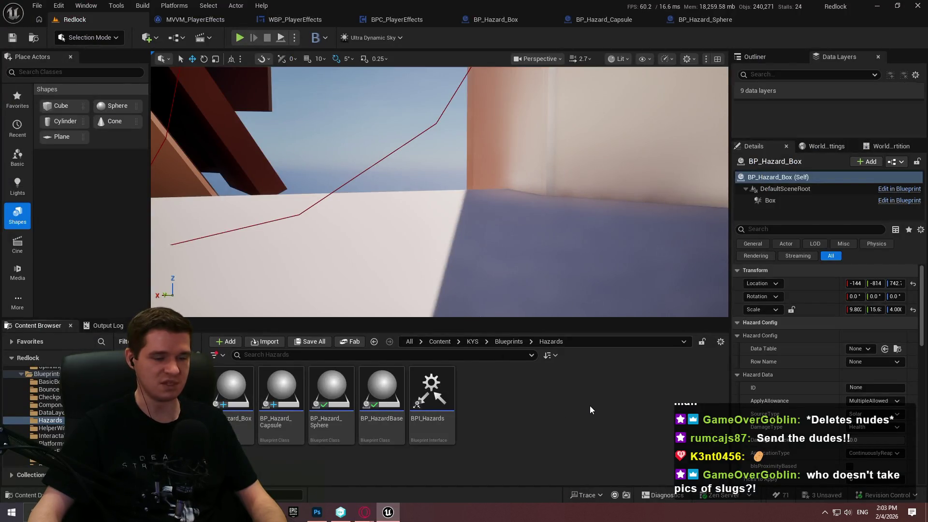
# - Open BP_Hazard_Capsule, compare with BP_Hazard_Box, and override its ShowProximityDebug function
pyautogui.click(281, 401)
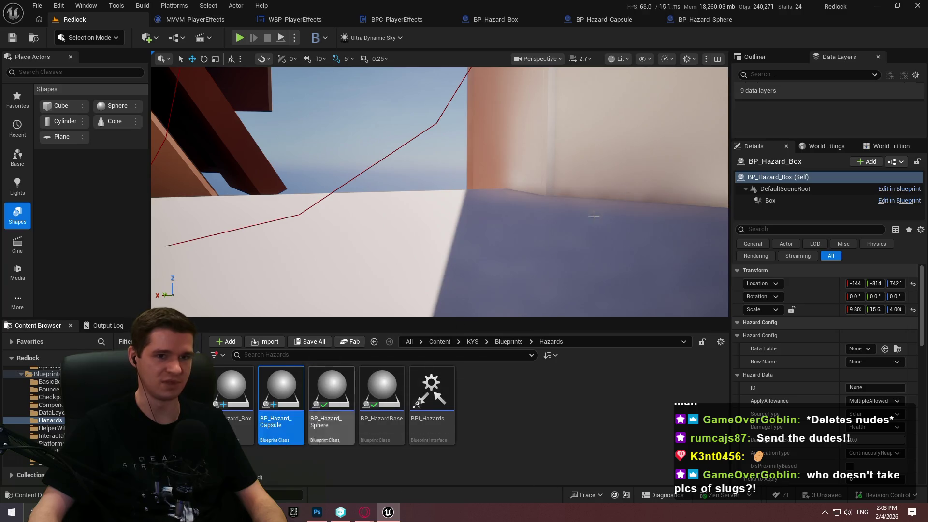
pyautogui.doubleClick(281, 394)
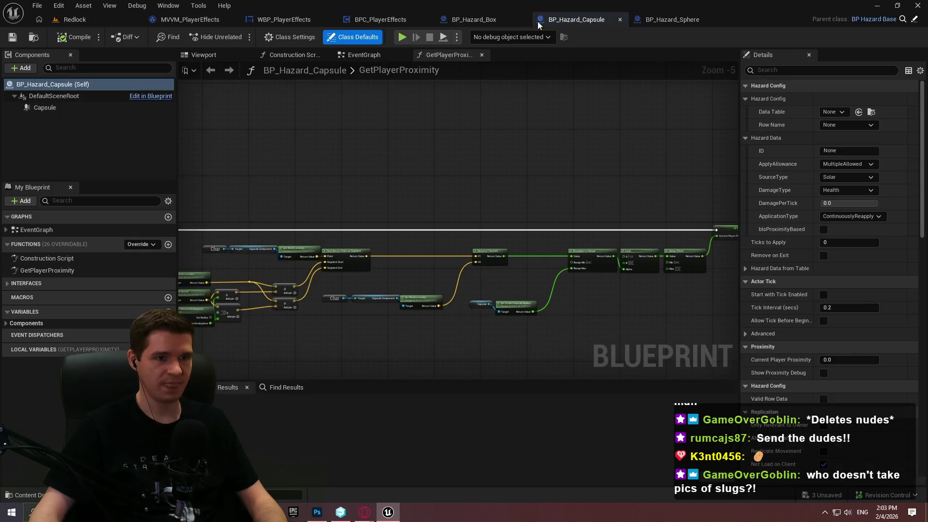
pyautogui.click(487, 22)
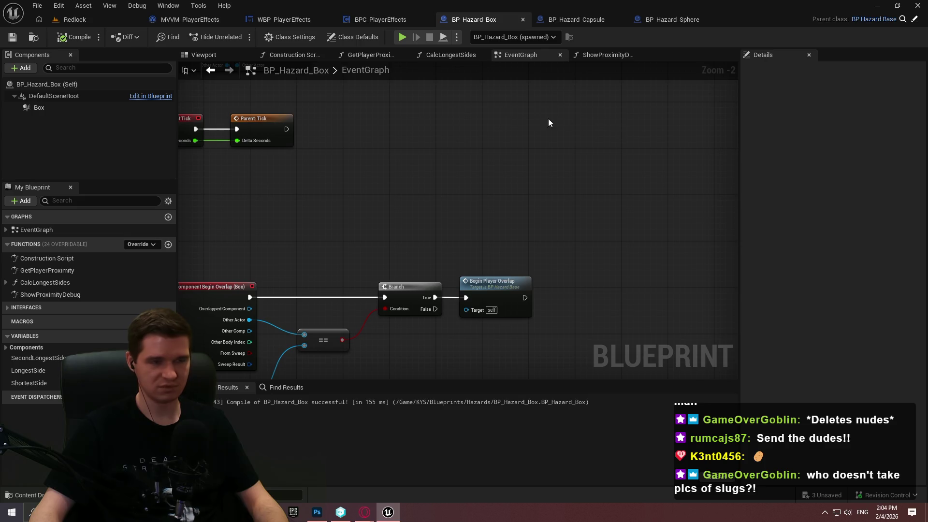
pyautogui.scroll(-1, 392, 182)
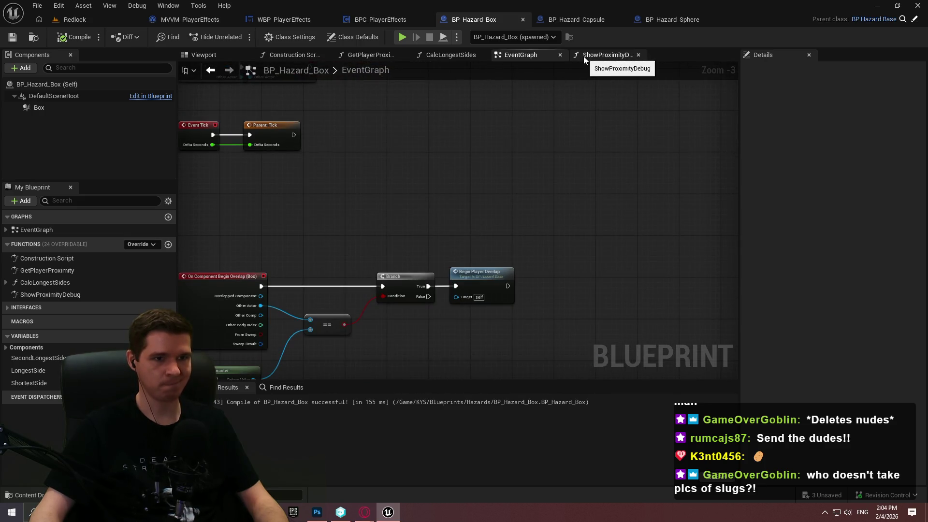
pyautogui.click(585, 20)
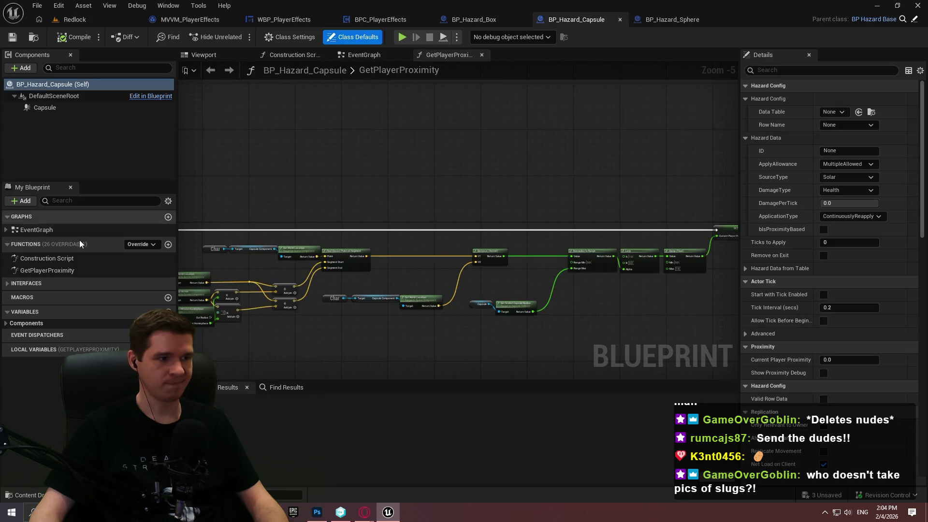
pyautogui.click(140, 244)
pyautogui.click(261, 462)
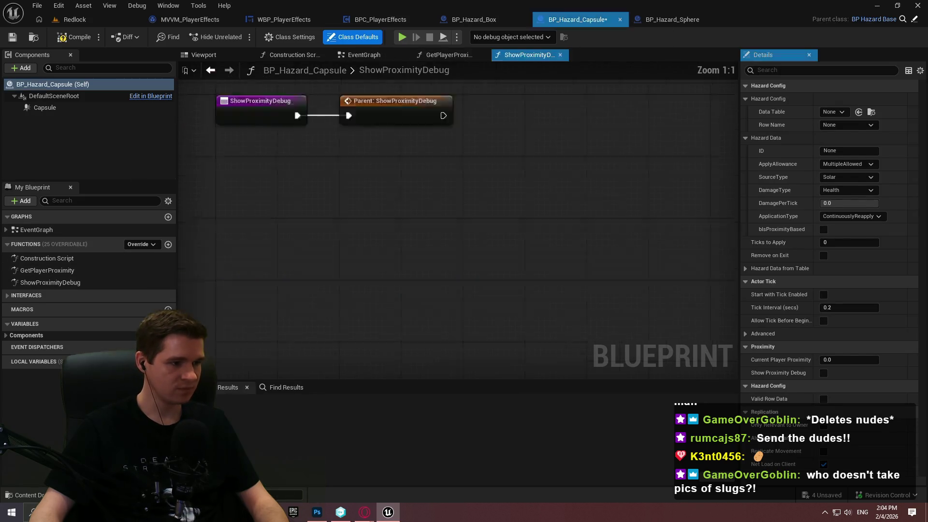
# - Remove the parent ShowProximityDebug call from the capsule override and compile
pyautogui.moveTo(369, 257); pyautogui.dragTo(292, 197)
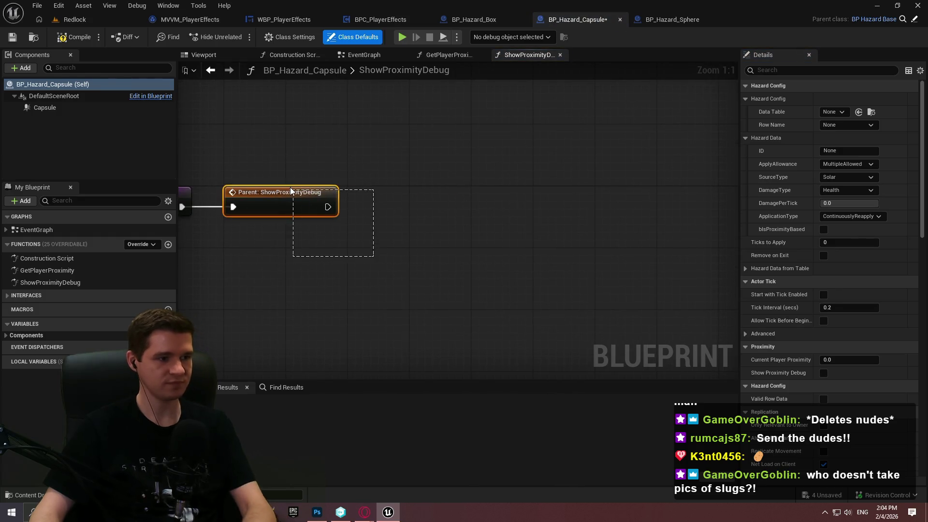
pyautogui.press('Delete')
pyautogui.scroll(-3, 387, 188)
pyautogui.click(70, 37)
pyautogui.click(705, 21)
pyautogui.click(578, 25)
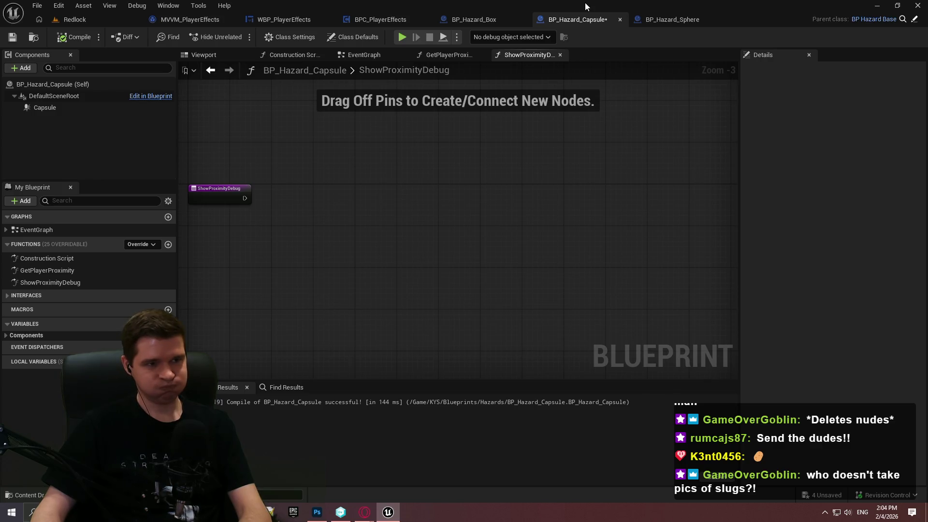
# - Select the capsule location and Find Closest Point on Segment nodes in GetPlayerProximity
pyautogui.click(449, 56)
pyautogui.moveTo(426, 265)
pyautogui.mouseDown()
pyautogui.moveTo(567, 213)
pyautogui.moveTo(391, 245)
pyautogui.mouseUp()
pyautogui.moveTo(194, 239); pyautogui.dragTo(580, 249)
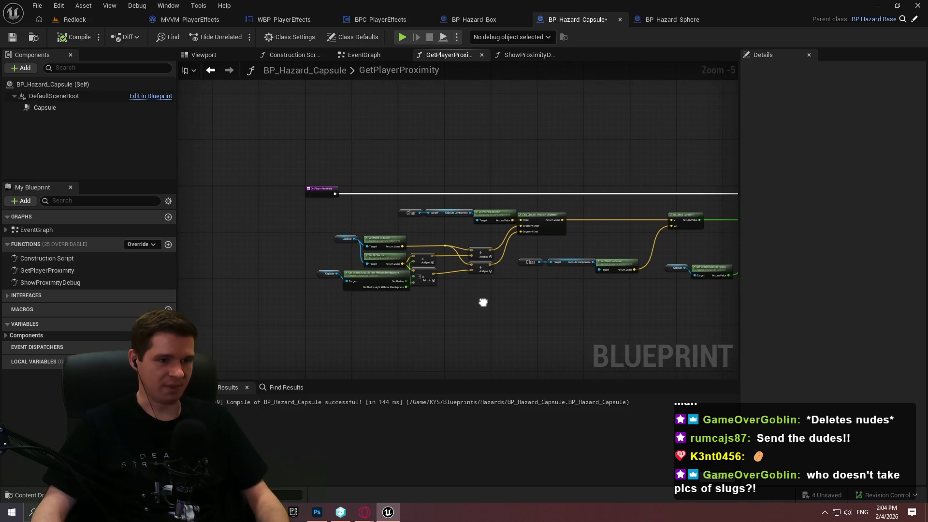
pyautogui.scroll(2, 483, 303)
pyautogui.moveTo(529, 325)
pyautogui.mouseDown()
pyautogui.moveTo(282, 153)
pyautogui.moveTo(244, 140)
pyautogui.moveTo(445, 254)
pyautogui.moveTo(523, 284)
pyautogui.mouseUp()
pyautogui.moveTo(645, 201); pyautogui.dragTo(587, 144)
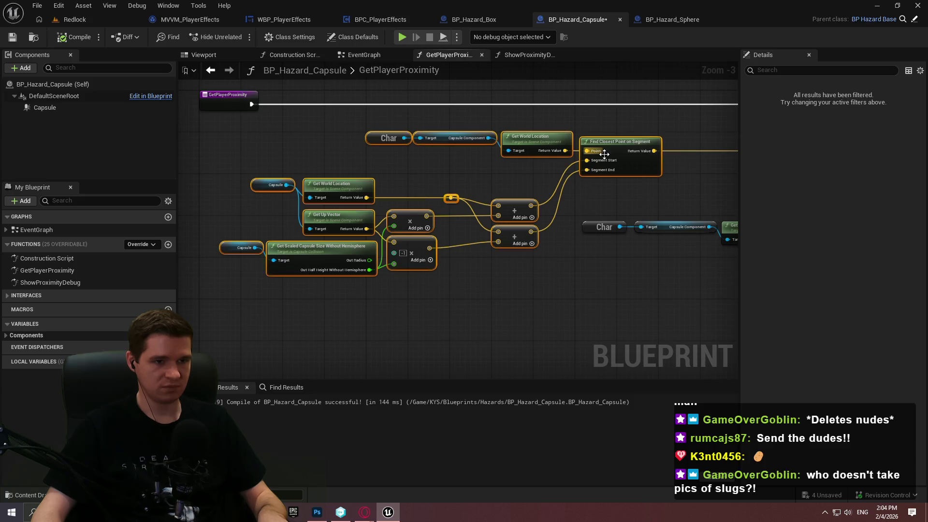
pyautogui.moveTo(641, 170)
pyautogui.mouseDown()
pyautogui.moveTo(435, 169)
pyautogui.moveTo(430, 160)
pyautogui.moveTo(519, 157)
pyautogui.moveTo(303, 199)
pyautogui.moveTo(39, 205)
pyautogui.mouseUp()
# - Paste the copied proximity nodes into ShowProximityDebug, then bring up BP_Hazard_Box's ShowProximityDebug
pyautogui.click(541, 57)
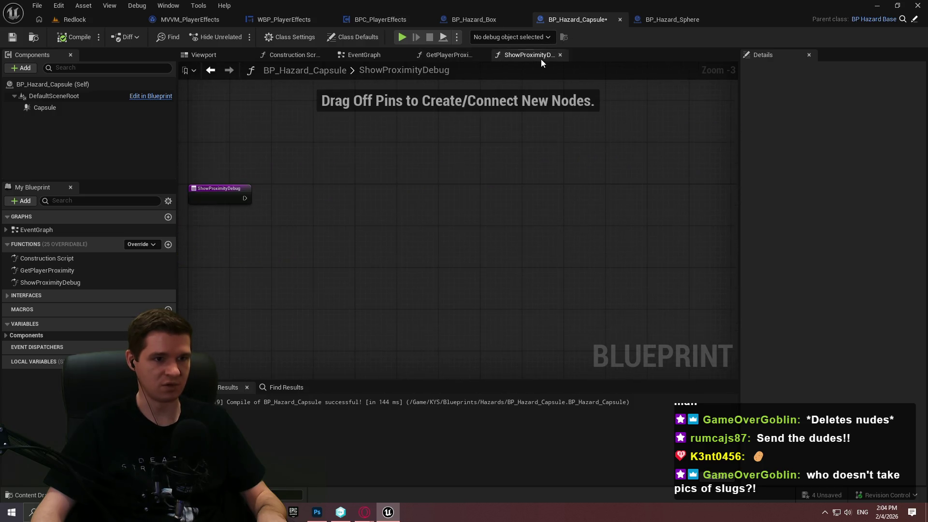
pyautogui.rightClick(561, 245)
pyautogui.click(411, 251)
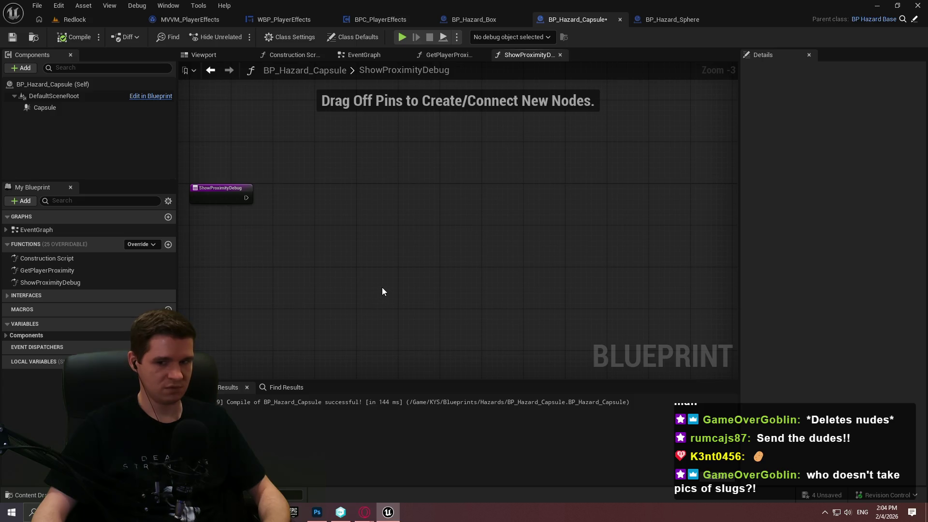
pyautogui.hotkey('ctrl', 'v')
pyautogui.moveTo(476, 236)
pyautogui.mouseDown()
pyautogui.moveTo(577, 189)
pyautogui.moveTo(501, 186)
pyautogui.moveTo(533, 189)
pyautogui.mouseUp()
pyautogui.click(602, 254)
pyautogui.moveTo(601, 205); pyautogui.dragTo(589, 159)
pyautogui.press('Escape')
pyautogui.click(473, 19)
pyautogui.click(613, 59)
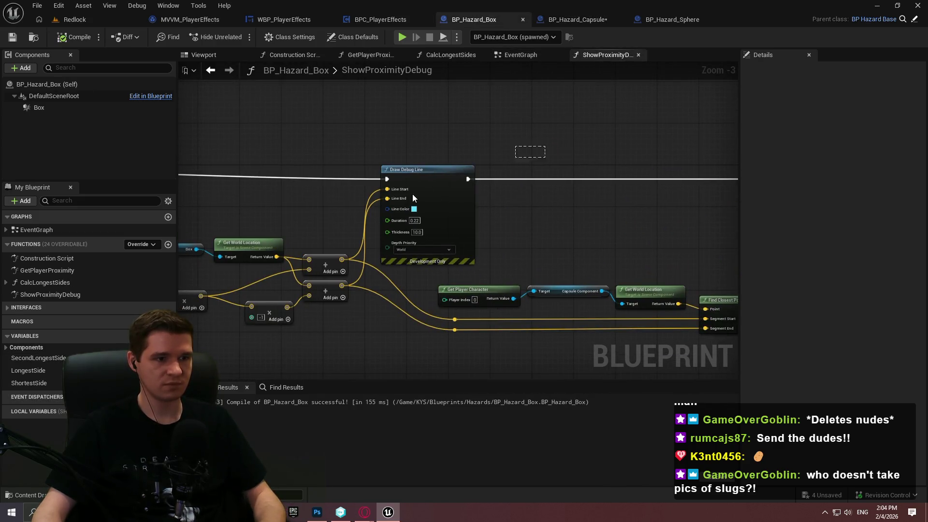
# - Look over BP_Hazard_Box's Draw Debug Point, Draw Debug Line and Find Closest Point nodes
pyautogui.moveTo(413, 193); pyautogui.dragTo(209, 202)
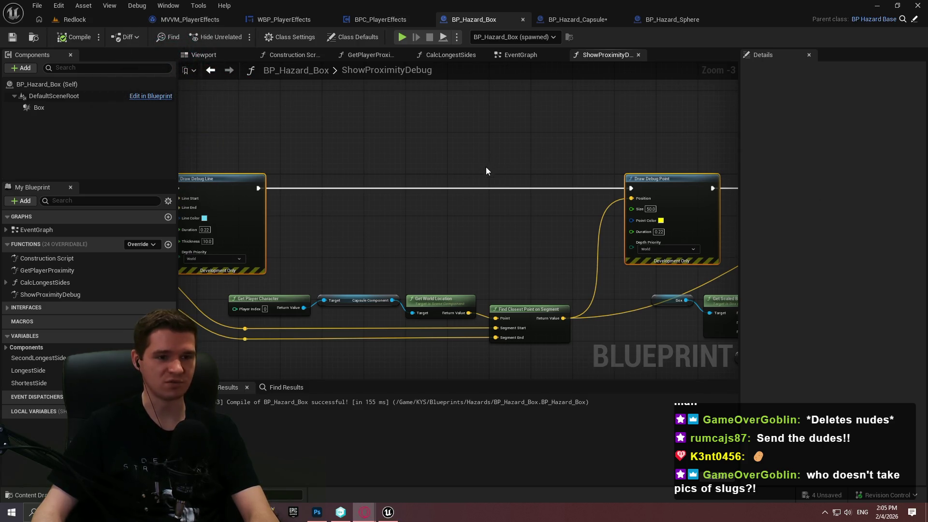
pyautogui.moveTo(439, 204)
pyautogui.mouseDown()
pyautogui.moveTo(472, 174)
pyautogui.moveTo(586, 174)
pyautogui.moveTo(462, 213)
pyautogui.mouseUp()
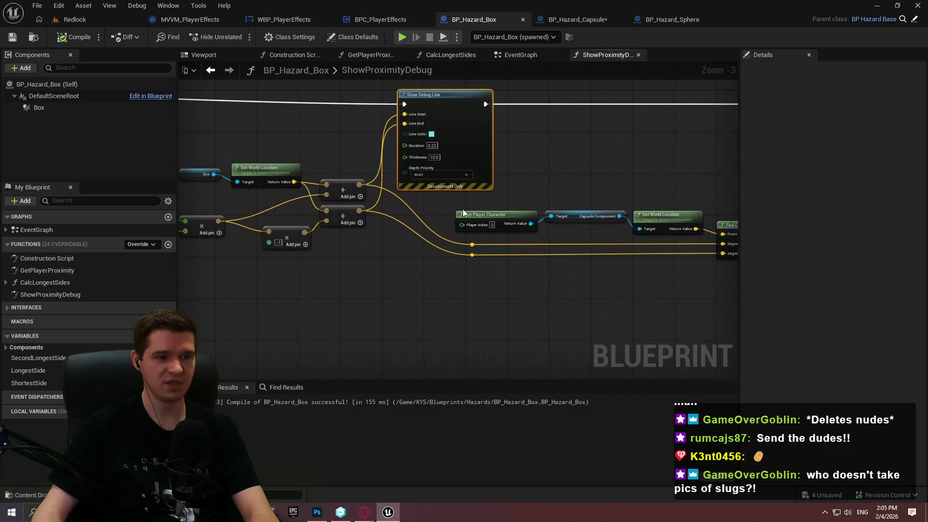
pyautogui.moveTo(603, 292)
pyautogui.mouseDown()
pyautogui.moveTo(309, 265)
pyautogui.moveTo(559, 263)
pyautogui.moveTo(531, 265)
pyautogui.moveTo(487, 135)
pyautogui.moveTo(379, 263)
pyautogui.mouseUp()
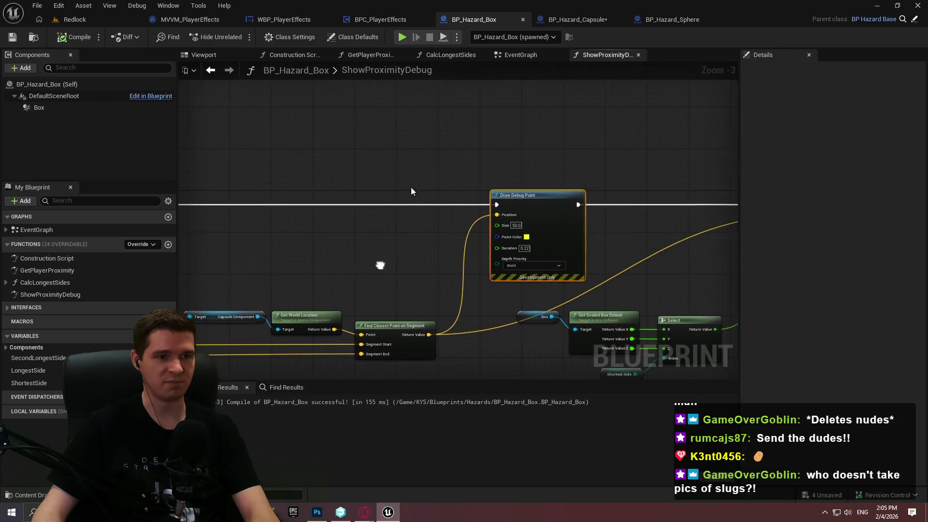
pyautogui.click(520, 54)
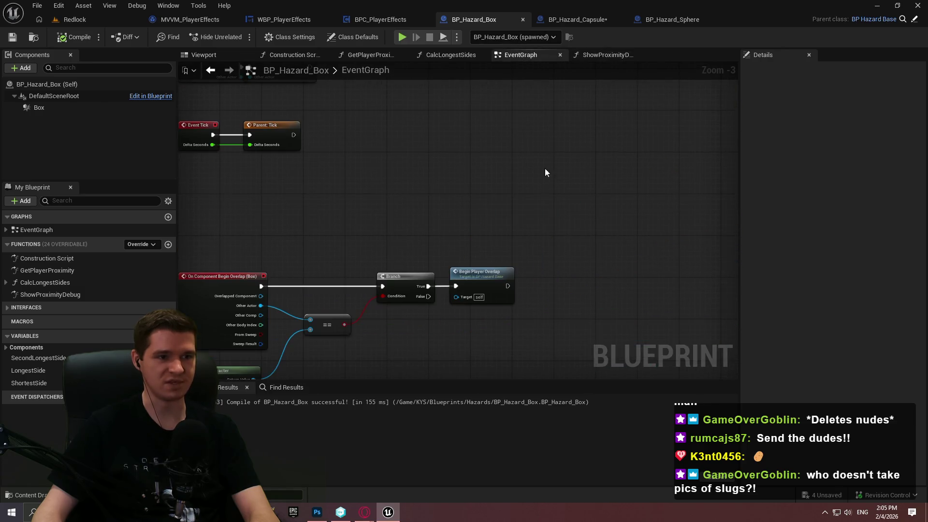
pyautogui.click(582, 20)
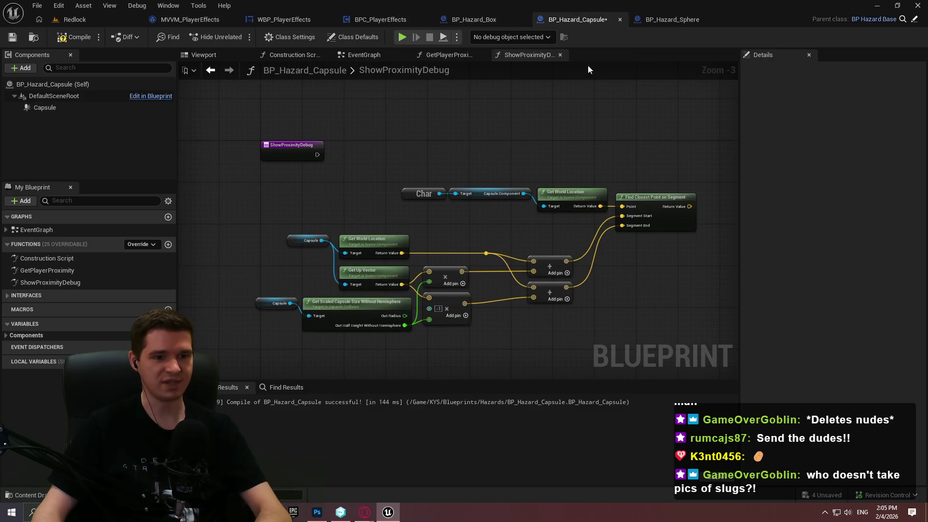
# - Place a Draw Debug Line node right of Find Closest Point on Segment in the capsule function
pyautogui.click(890, 513)
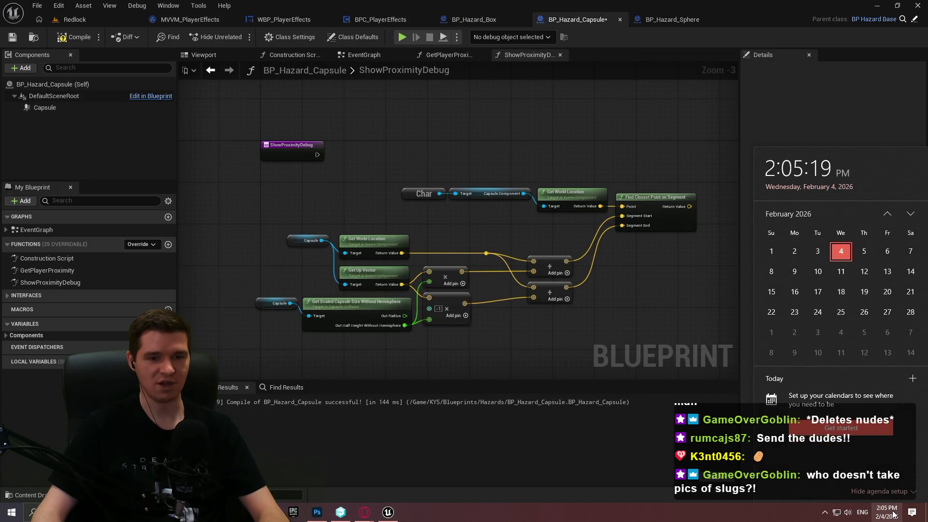
pyautogui.click(637, 256)
pyautogui.moveTo(637, 256)
pyautogui.mouseDown()
pyautogui.moveTo(631, 275)
pyautogui.moveTo(503, 227)
pyautogui.mouseUp()
pyautogui.hotkey('ctrl', 'z')
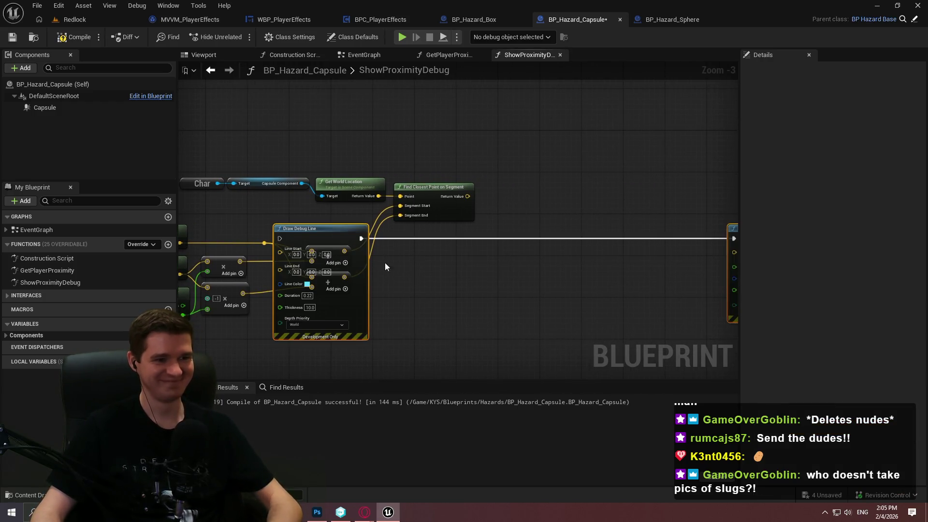
pyautogui.moveTo(301, 227)
pyautogui.mouseDown()
pyautogui.moveTo(587, 141)
pyautogui.moveTo(529, 141)
pyautogui.moveTo(488, 142)
pyautogui.moveTo(670, 216)
pyautogui.moveTo(684, 158)
pyautogui.moveTo(457, 166)
pyautogui.moveTo(372, 156)
pyautogui.moveTo(820, 113)
pyautogui.mouseUp()
pyautogui.moveTo(511, 146)
pyautogui.mouseDown()
pyautogui.moveTo(476, 214)
pyautogui.moveTo(466, 210)
pyautogui.mouseUp()
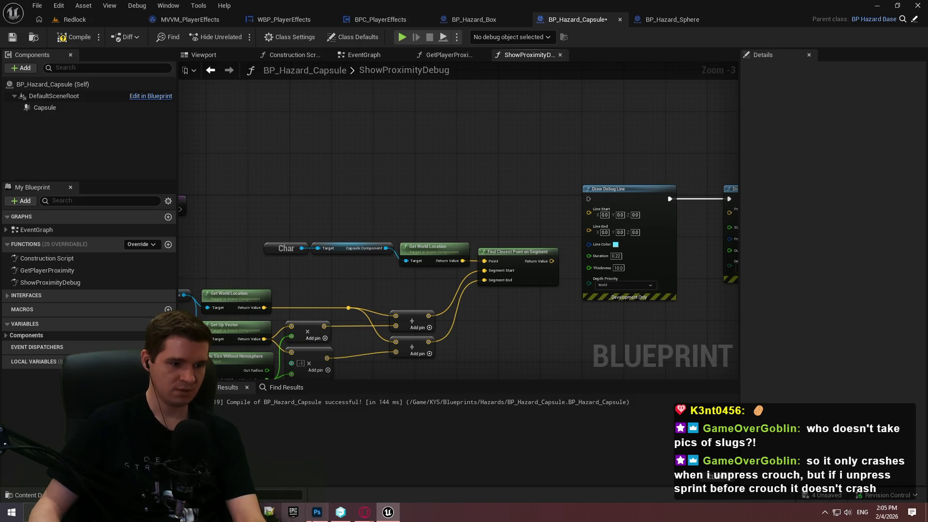
pyautogui.moveTo(364, 511)
pyautogui.click(509, 462)
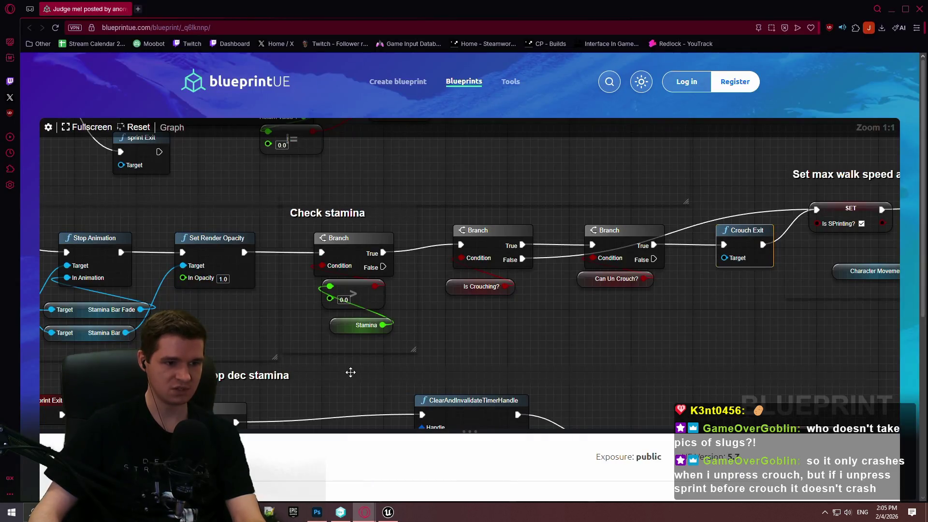
# - Pan across the Decrease Stamina, wait 3s delay and Check stamina sections of the viewer's blueprint
pyautogui.scroll(-2, 381, 299)
pyautogui.keyDown('ctrl'); pyautogui.scroll(-4, 603, 299); pyautogui.keyUp('ctrl')
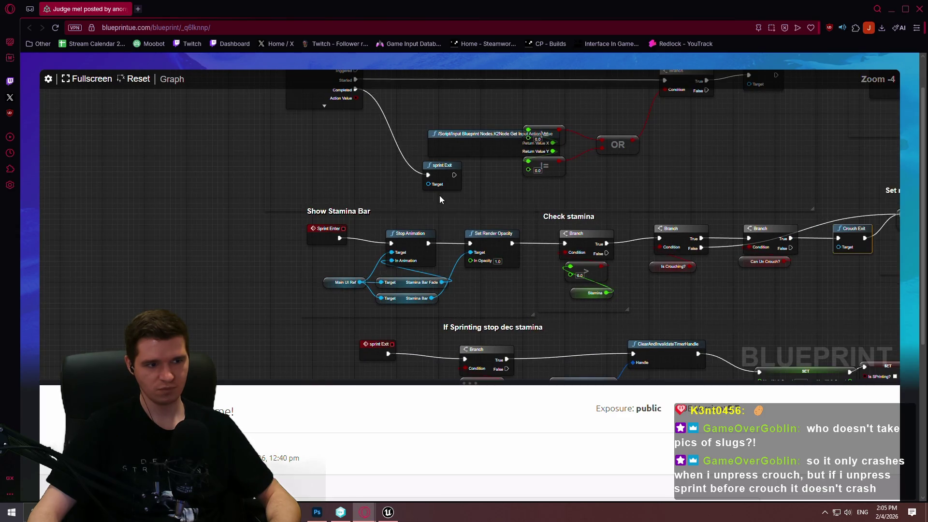
pyautogui.moveTo(484, 265); pyautogui.dragTo(400, 141)
pyautogui.moveTo(731, 195)
pyautogui.mouseDown()
pyautogui.moveTo(281, 170)
pyautogui.moveTo(72, 178)
pyautogui.moveTo(1, 191)
pyautogui.mouseUp()
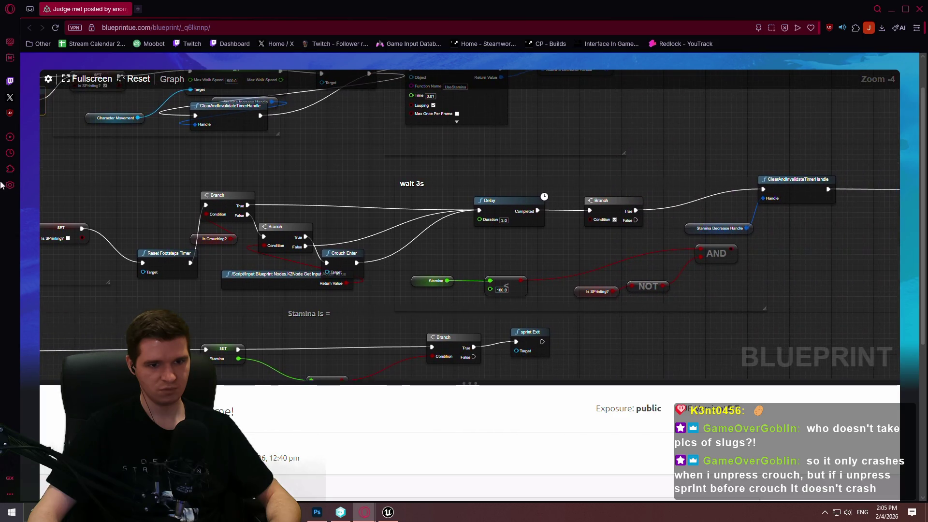
pyautogui.rightClick(1, 190)
pyautogui.moveTo(608, 209)
pyautogui.mouseDown()
pyautogui.moveTo(355, 224)
pyautogui.moveTo(459, 228)
pyautogui.moveTo(527, 250)
pyautogui.moveTo(741, 240)
pyautogui.moveTo(883, 246)
pyautogui.mouseUp()
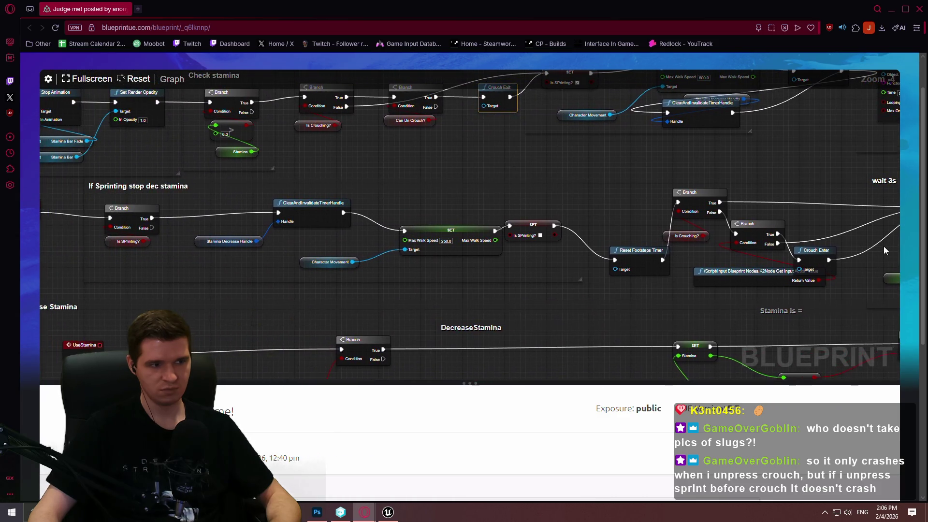
pyautogui.moveTo(454, 213); pyautogui.dragTo(541, 217)
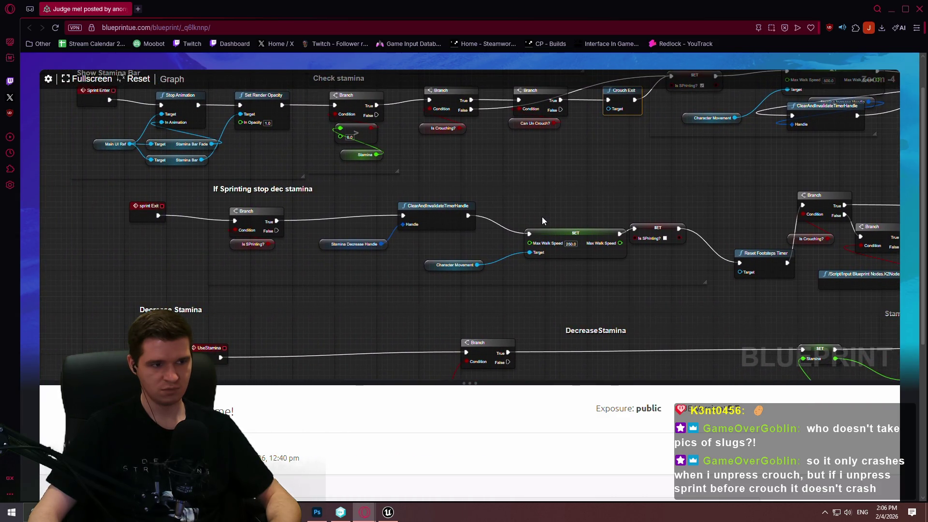
pyautogui.scroll(3, 659, 239)
pyautogui.scroll(-4, 644, 234)
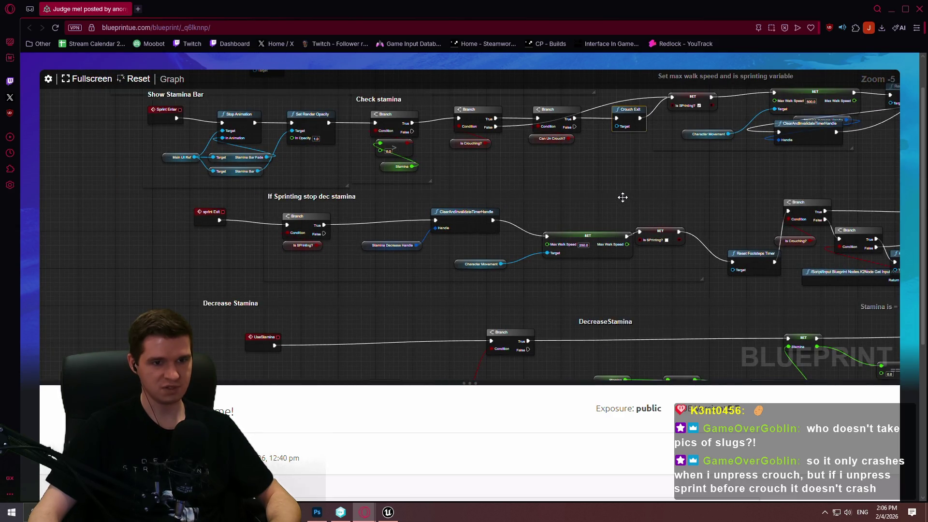
pyautogui.moveTo(649, 202)
pyautogui.mouseDown()
pyautogui.moveTo(604, 232)
pyautogui.moveTo(556, 212)
pyautogui.moveTo(677, 264)
pyautogui.moveTo(683, 341)
pyautogui.moveTo(651, 147)
pyautogui.moveTo(647, 344)
pyautogui.mouseUp()
# - Inspect the crouch branches, Show Stamina Bar, Reset Footsteps Timer and Delay/Crouch Enter nodes
pyautogui.moveTo(646, 266)
pyautogui.mouseDown()
pyautogui.moveTo(567, 119)
pyautogui.moveTo(337, 127)
pyautogui.mouseUp()
pyautogui.scroll(2, 543, 290)
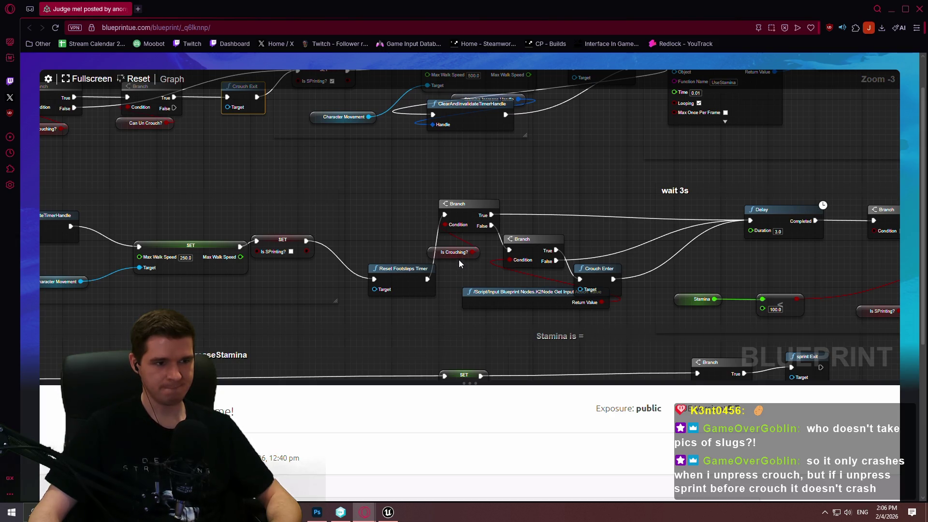
pyautogui.moveTo(393, 239)
pyautogui.mouseDown()
pyautogui.moveTo(858, 248)
pyautogui.moveTo(361, 237)
pyautogui.moveTo(810, 259)
pyautogui.moveTo(827, 229)
pyautogui.mouseUp()
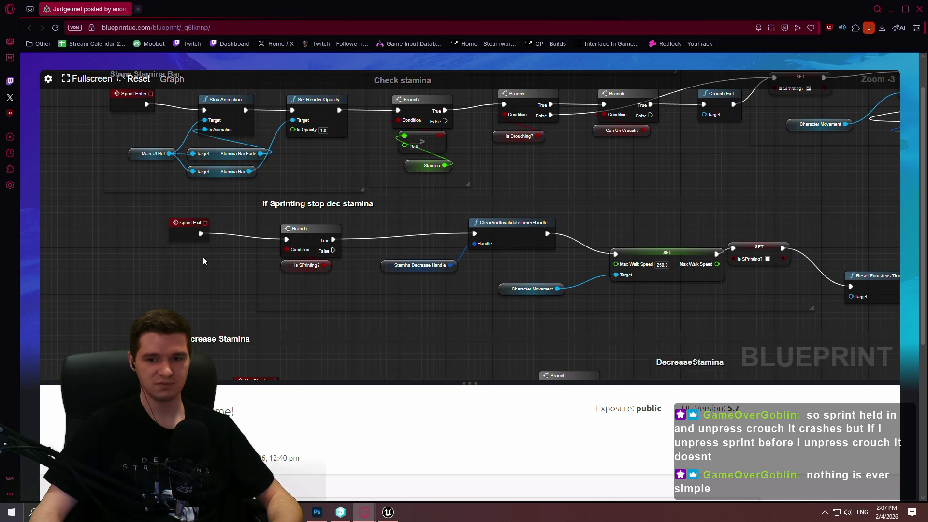
pyautogui.moveTo(202, 255); pyautogui.dragTo(579, 257)
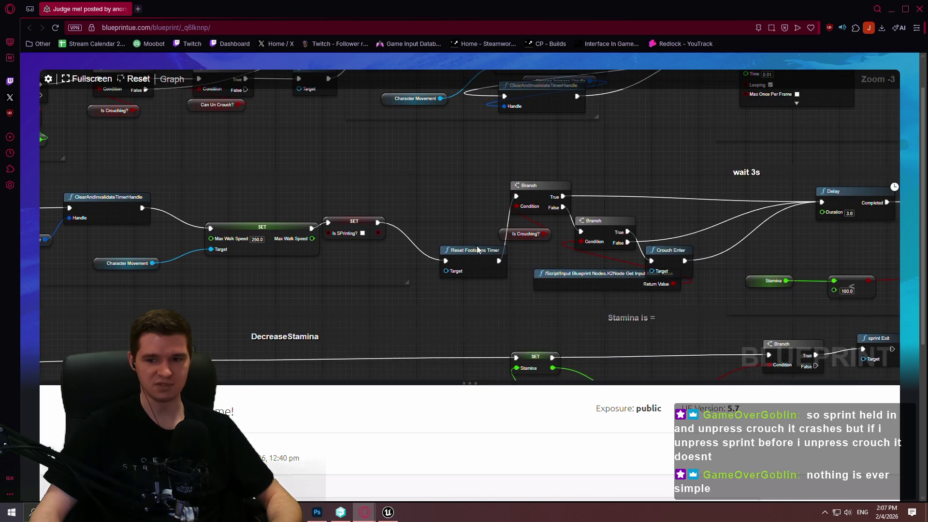
pyautogui.moveTo(293, 305); pyautogui.dragTo(374, 296)
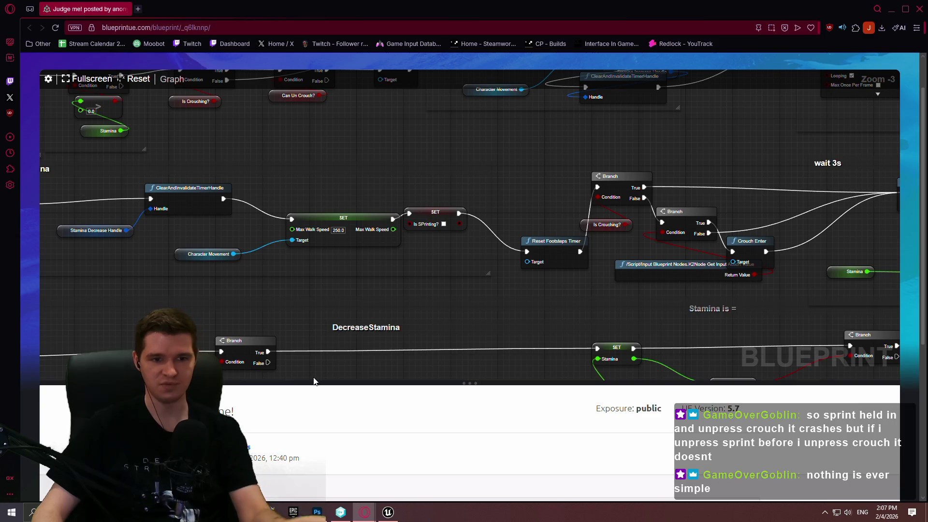
pyautogui.moveTo(730, 256); pyautogui.dragTo(560, 268)
pyautogui.click(377, 264)
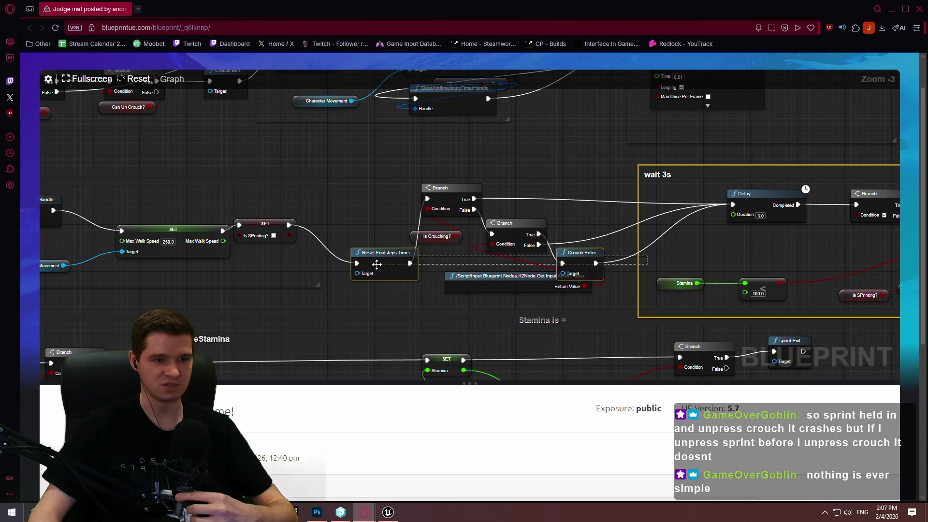
pyautogui.moveTo(571, 280)
pyautogui.mouseDown()
pyautogui.moveTo(222, 268)
pyautogui.moveTo(1, 289)
pyautogui.moveTo(244, 282)
pyautogui.moveTo(213, 280)
pyautogui.moveTo(628, 249)
pyautogui.moveTo(201, 271)
pyautogui.moveTo(10, 296)
pyautogui.moveTo(918, 251)
pyautogui.mouseUp()
pyautogui.moveTo(755, 253)
pyautogui.mouseDown()
pyautogui.moveTo(889, 255)
pyautogui.moveTo(747, 269)
pyautogui.mouseUp()
# - Feed Find Closest Point on Segment's output into Draw Debug Point's Position
pyautogui.click(890, 9)
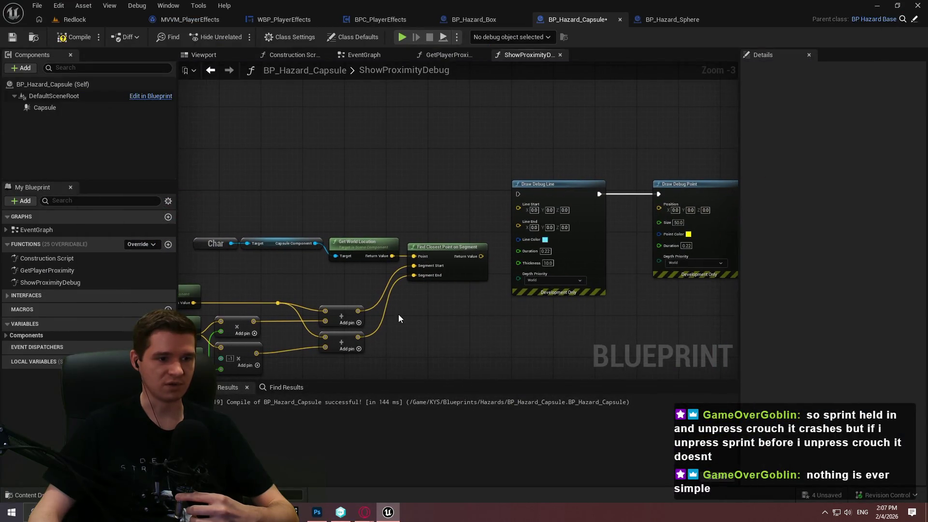
pyautogui.scroll(2, 398, 318)
pyautogui.rightClick(421, 262)
pyautogui.click(381, 270)
pyautogui.moveTo(387, 267)
pyautogui.mouseDown()
pyautogui.moveTo(592, 132)
pyautogui.moveTo(389, 300)
pyautogui.mouseUp()
pyautogui.scroll(-2, 472, 234)
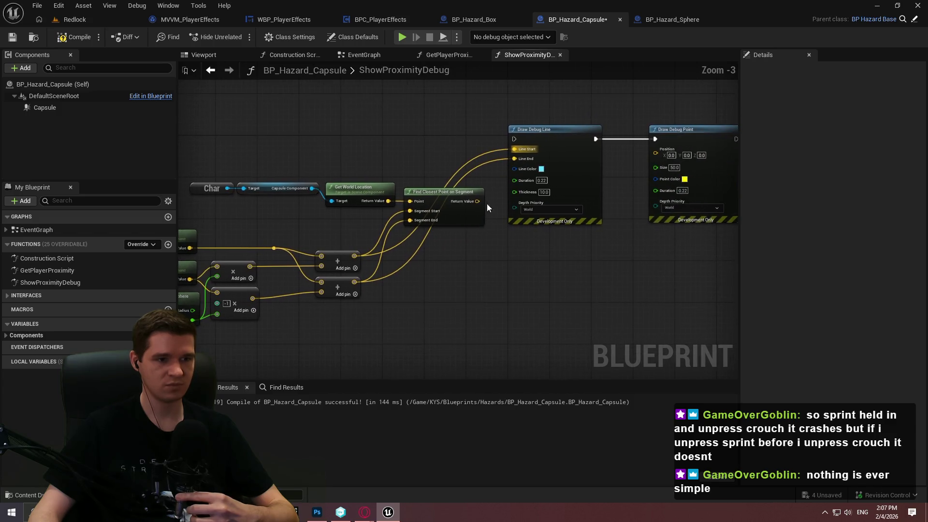
pyautogui.moveTo(473, 201)
pyautogui.mouseDown()
pyautogui.moveTo(506, 241)
pyautogui.moveTo(562, 233)
pyautogui.moveTo(608, 251)
pyautogui.moveTo(599, 286)
pyautogui.moveTo(587, 289)
pyautogui.moveTo(625, 247)
pyautogui.moveTo(671, 158)
pyautogui.mouseUp()
pyautogui.moveTo(186, 180)
pyautogui.mouseDown()
pyautogui.moveTo(398, 207)
pyautogui.moveTo(485, 356)
pyautogui.moveTo(505, 345)
pyautogui.mouseUp()
# - End ShowProximityDebug with a Return Node after Draw Debug Point
pyautogui.scroll(-2, 569, 311)
pyautogui.scroll(4, 450, 228)
pyautogui.scroll(-2, 641, 160)
pyautogui.scroll(2, 334, 172)
pyautogui.moveTo(333, 172); pyautogui.dragTo(440, 173)
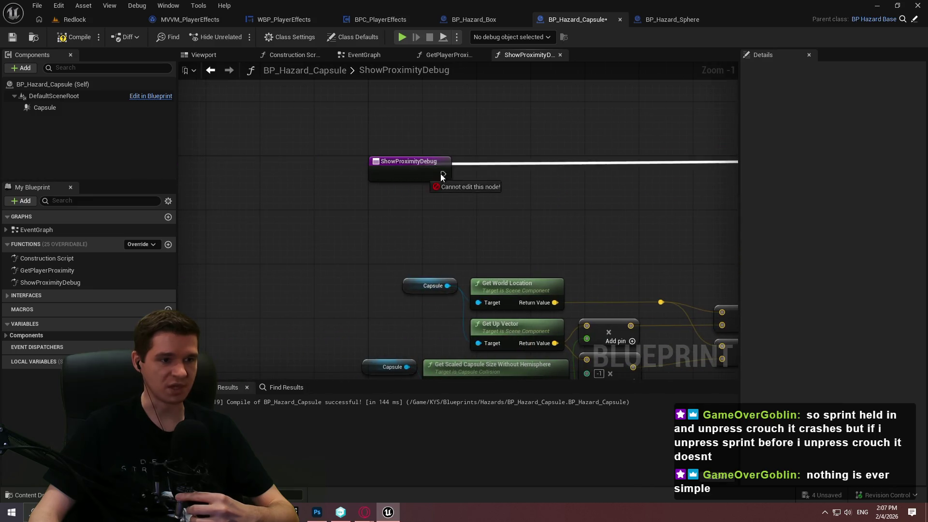
pyautogui.scroll(-2, 566, 212)
pyautogui.moveTo(566, 211); pyautogui.dragTo(285, 201)
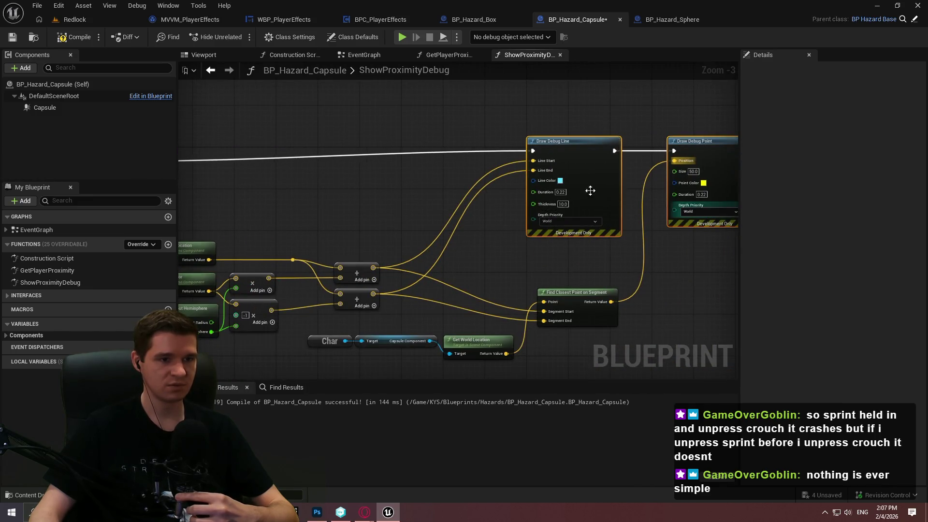
pyautogui.moveTo(570, 181); pyautogui.dragTo(258, 203)
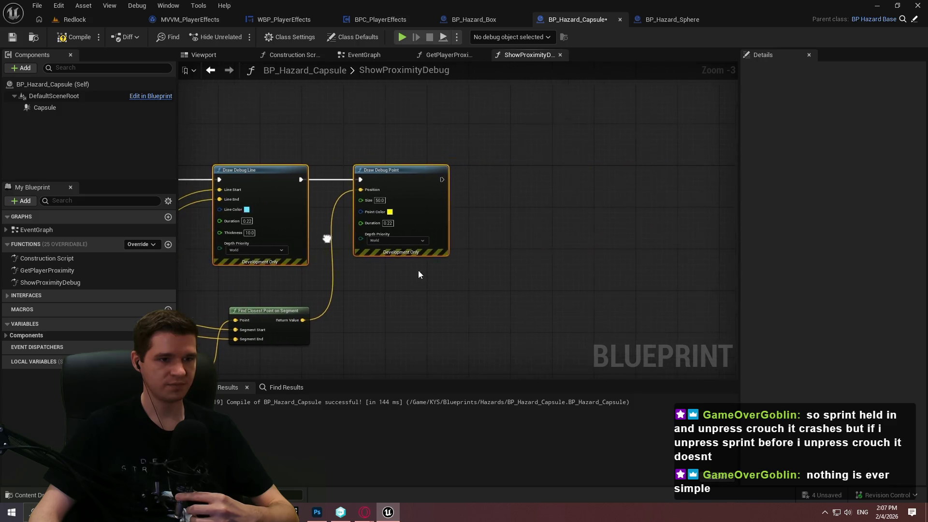
pyautogui.moveTo(441, 180); pyautogui.dragTo(503, 179)
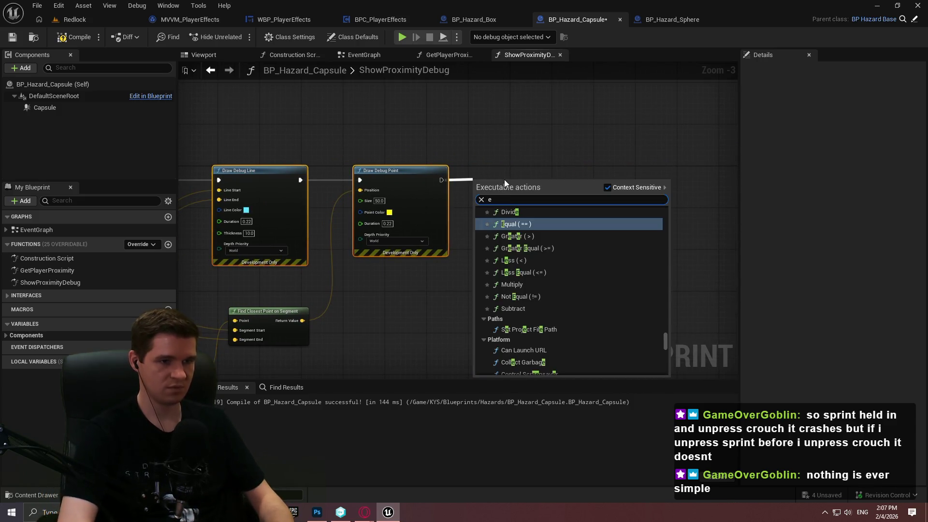
pyautogui.write('return')
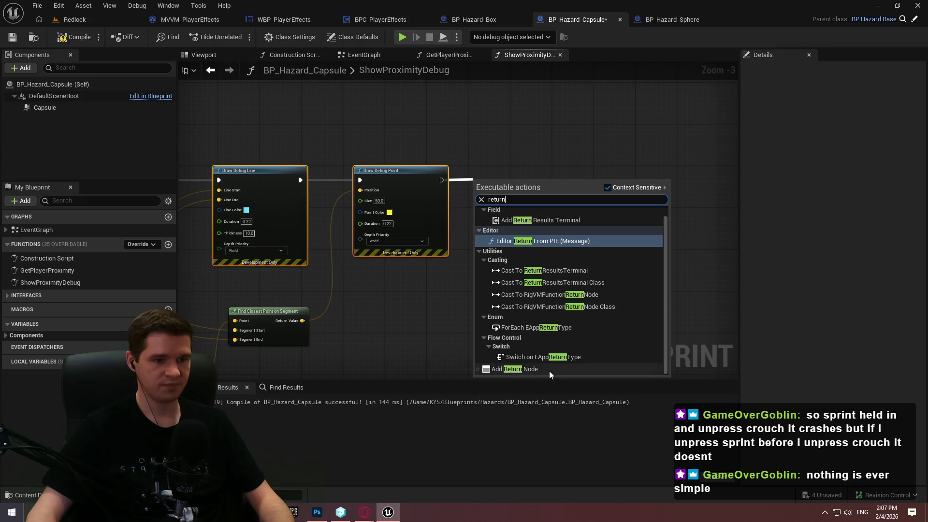
pyautogui.click(549, 370)
pyautogui.moveTo(486, 183); pyautogui.dragTo(486, 173)
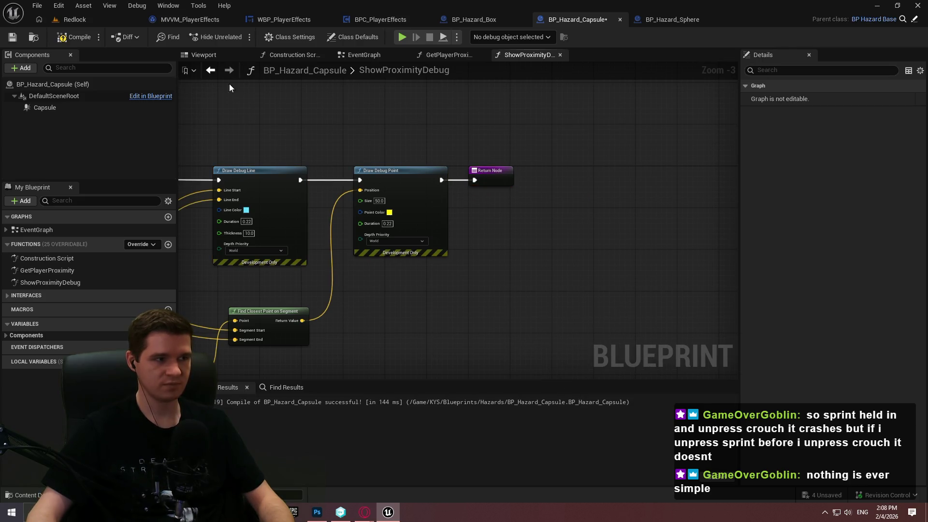
# - Compile and save BP_Hazard_Capsule and return to the Redlock level editor
pyautogui.click(74, 37)
pyautogui.click(12, 37)
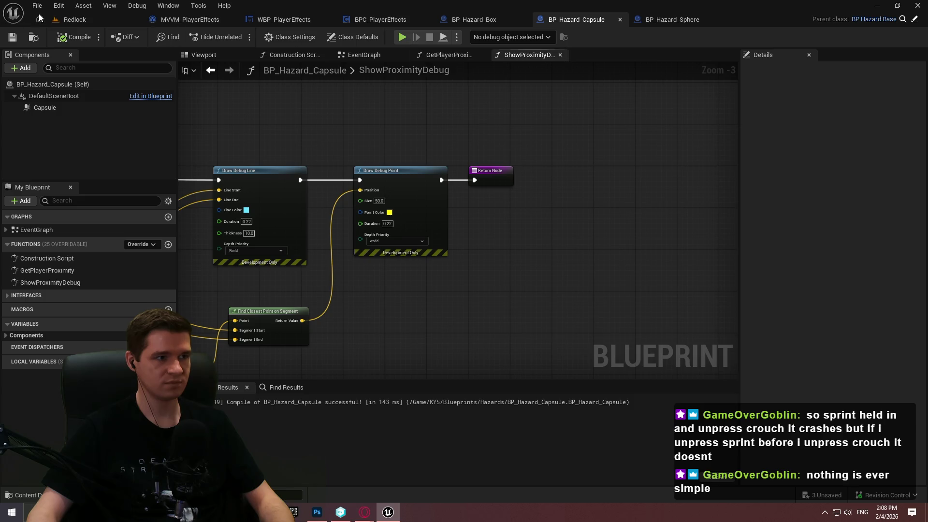
pyautogui.click(39, 19)
pyautogui.click(295, 38)
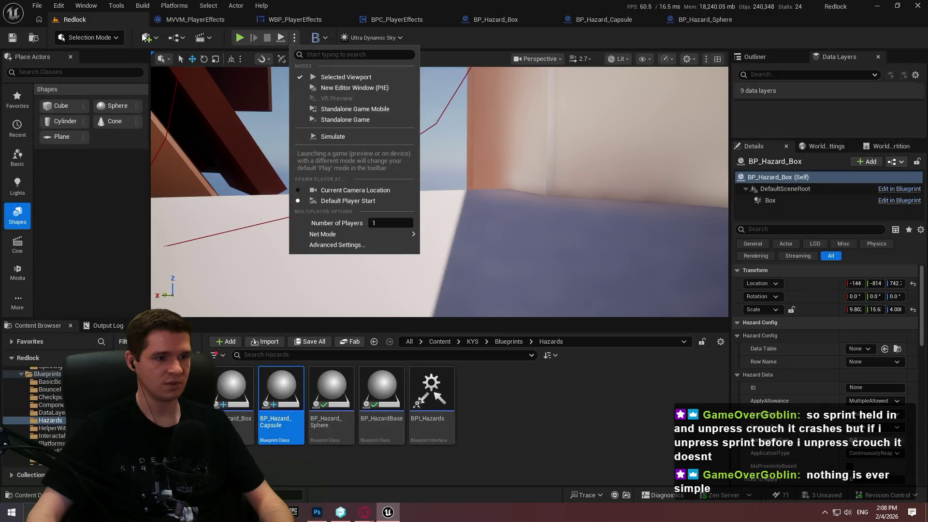
pyautogui.press('Escape')
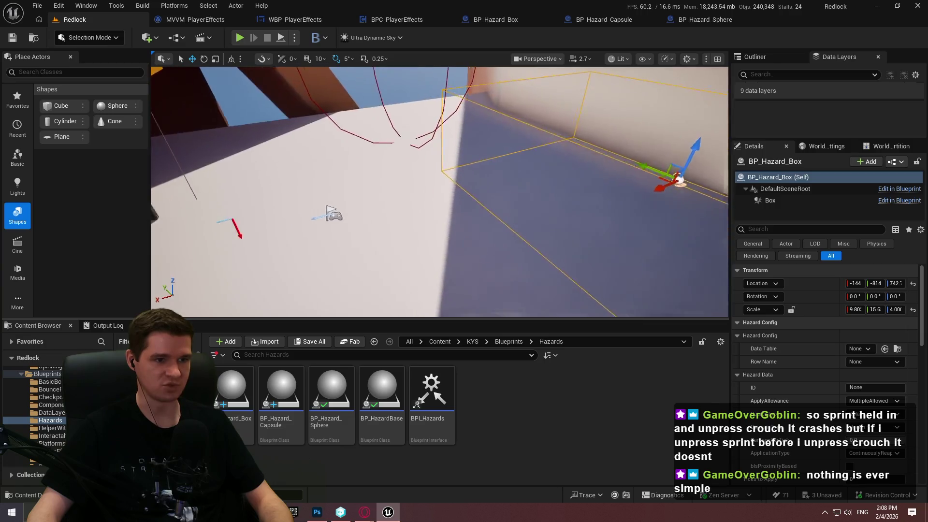
pyautogui.moveTo(281, 392)
pyautogui.mouseDown()
pyautogui.moveTo(425, 215)
pyautogui.moveTo(406, 206)
pyautogui.moveTo(424, 198)
pyautogui.mouseUp()
pyautogui.press('e')
pyautogui.press('w')
pyautogui.scroll(-3, 847, 419)
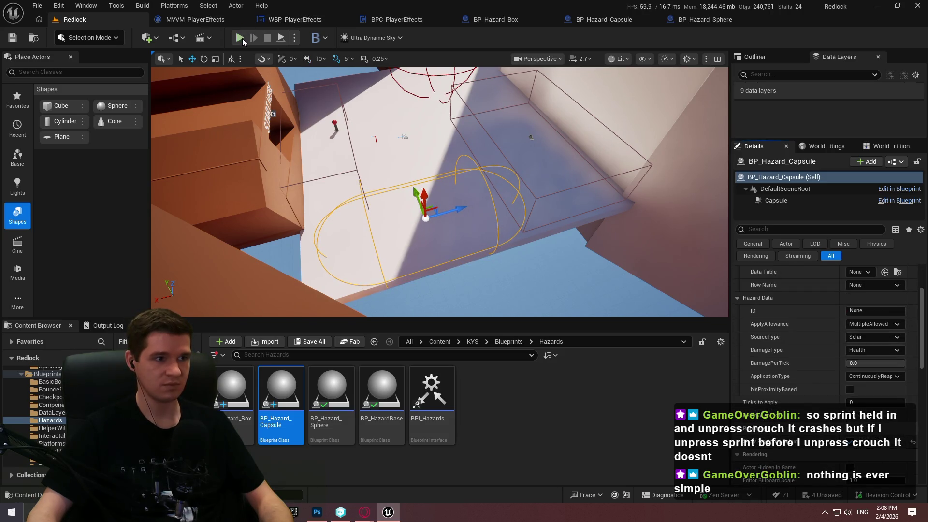
pyautogui.click(294, 38)
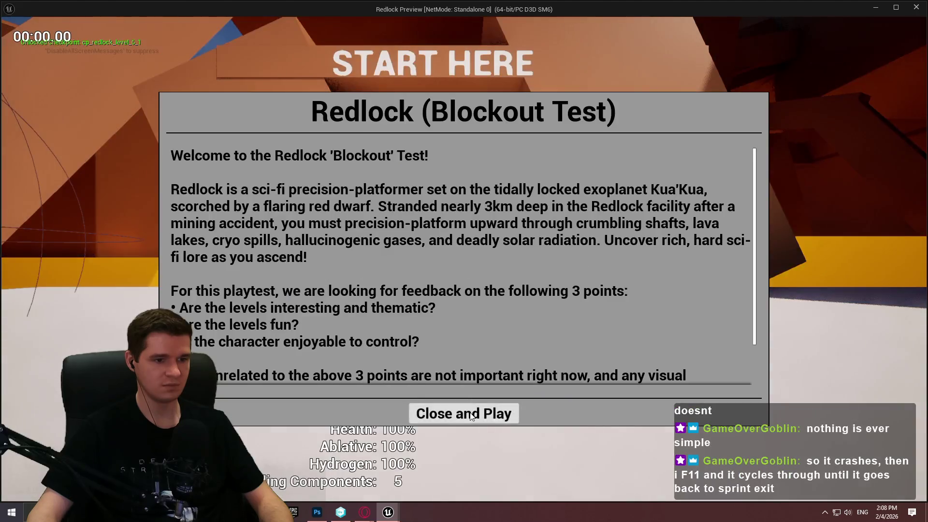
pyautogui.click(464, 412)
pyautogui.press('w')
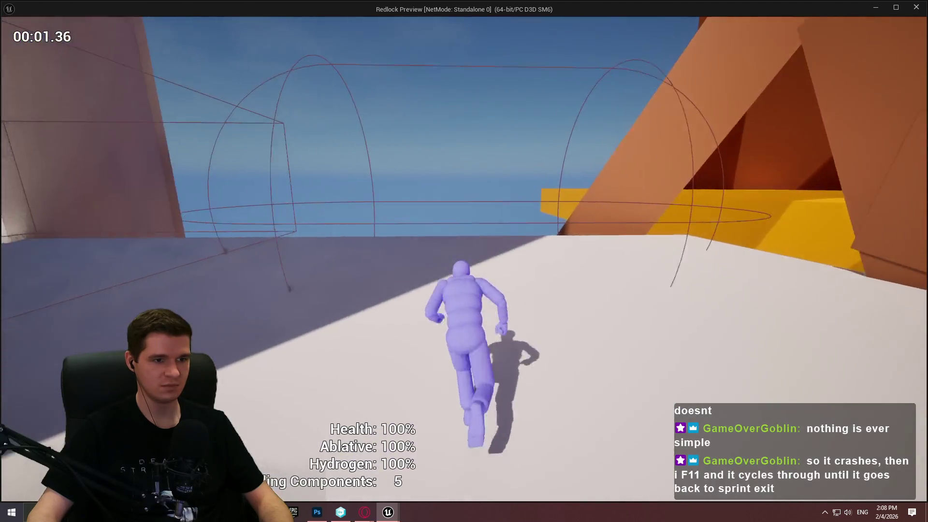
pyautogui.press('shift')
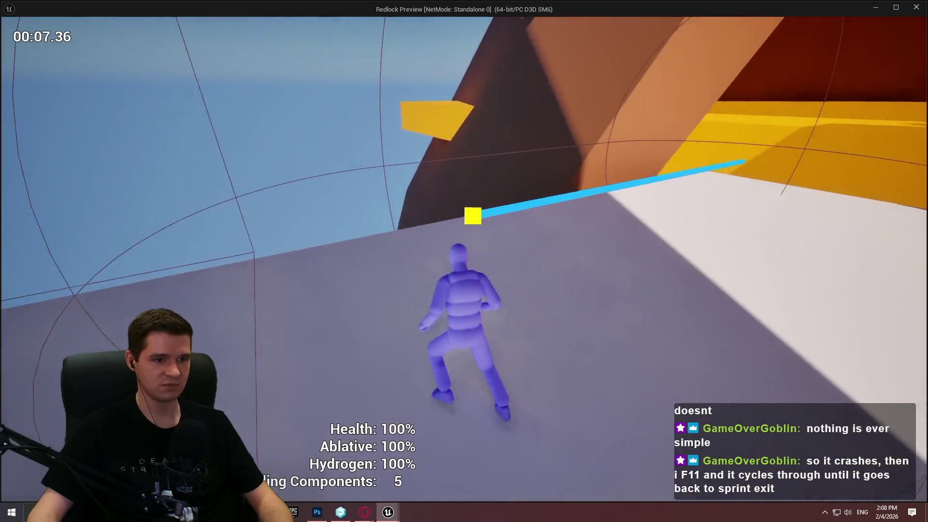
pyautogui.press('w')
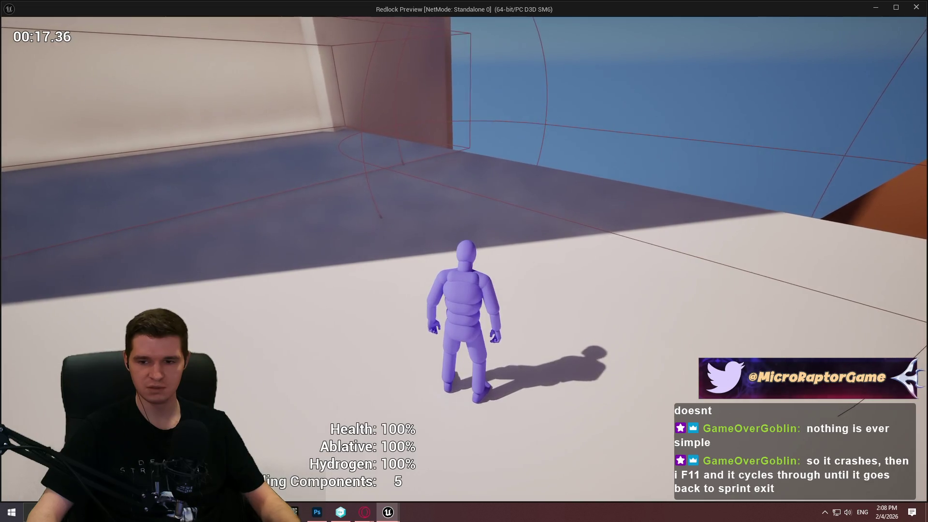
pyautogui.press('Escape')
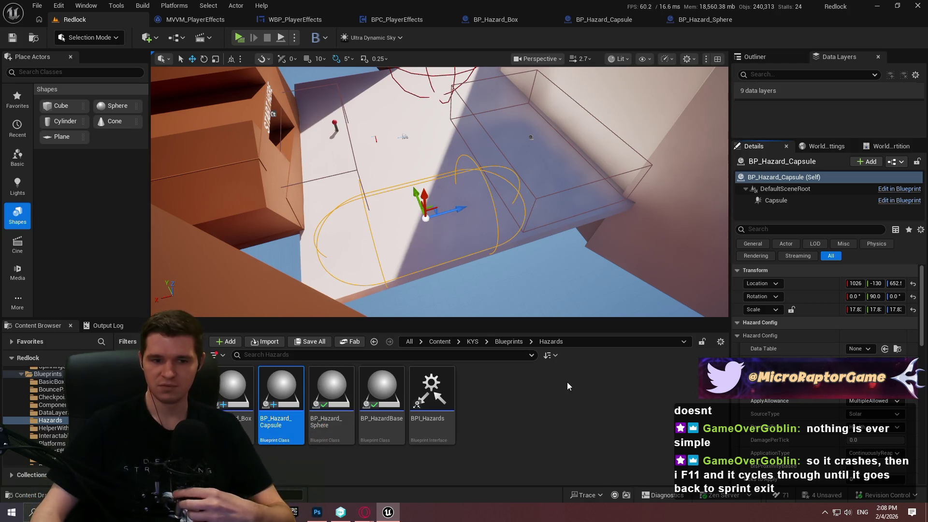
# - Frame and inspect BP_Hazard_Sphere's ShowProximityDebug graph
pyautogui.click(625, 396)
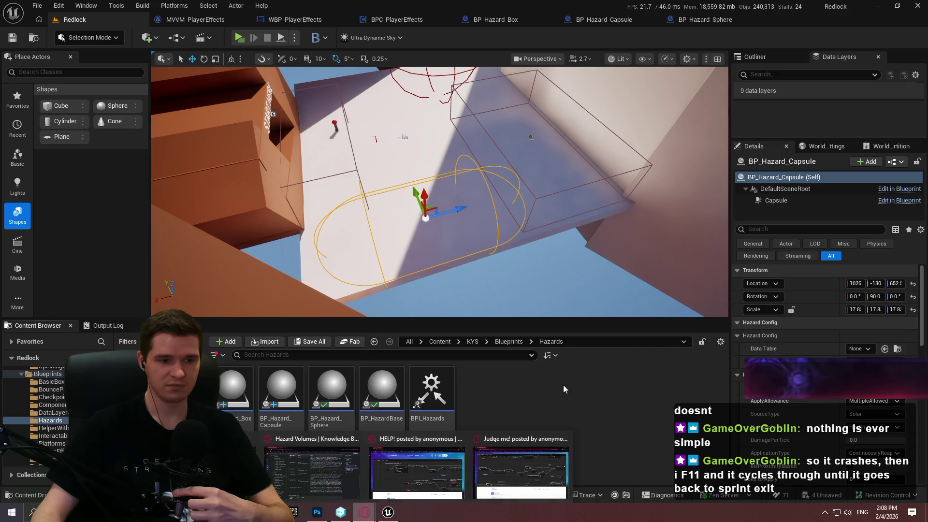
pyautogui.click(506, 20)
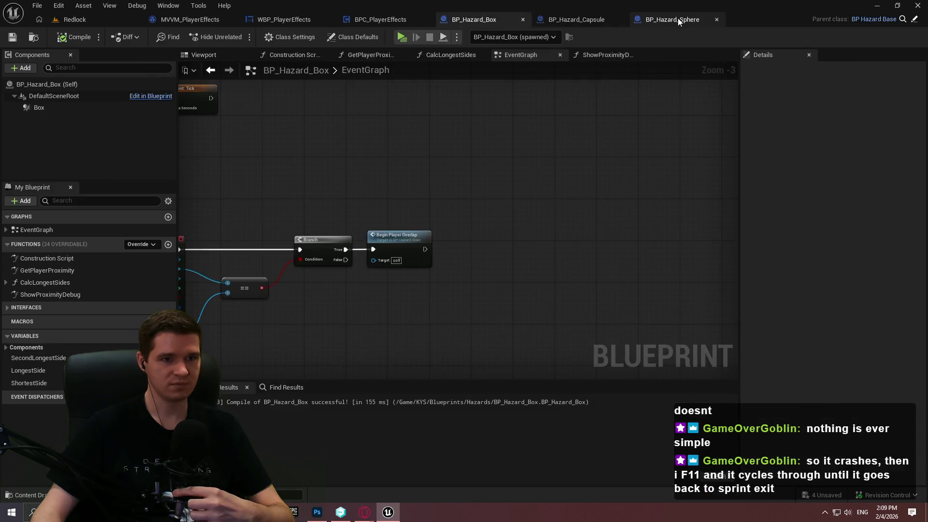
pyautogui.click(677, 19)
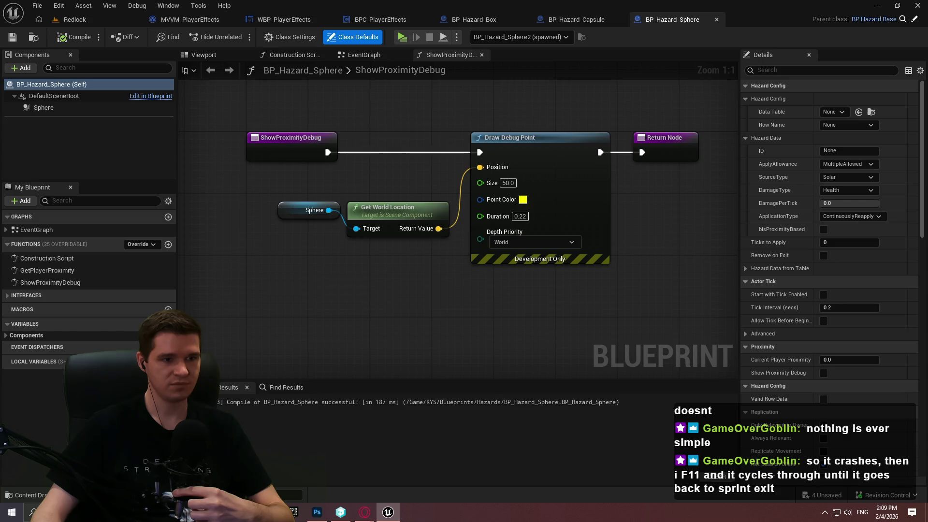
pyautogui.press('Home')
pyautogui.rightClick(271, 175)
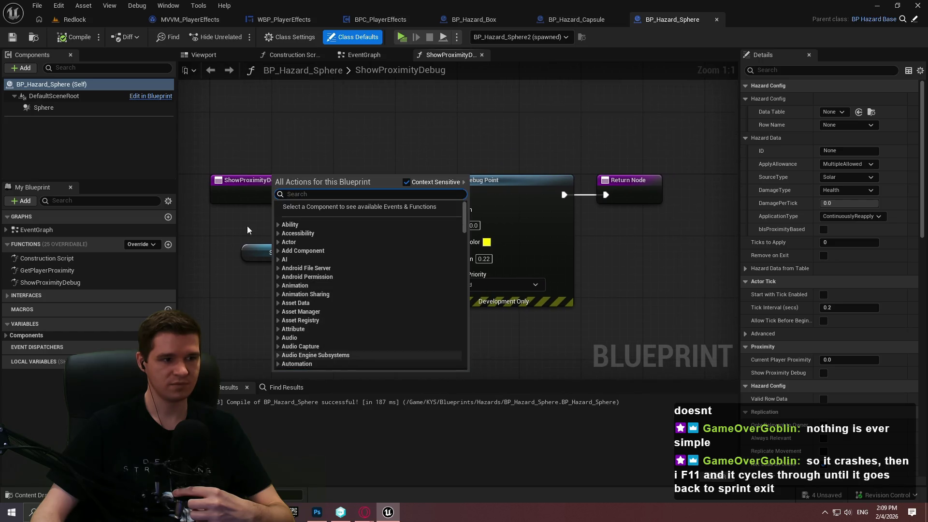
pyautogui.rightClick(237, 183)
pyautogui.press('Escape')
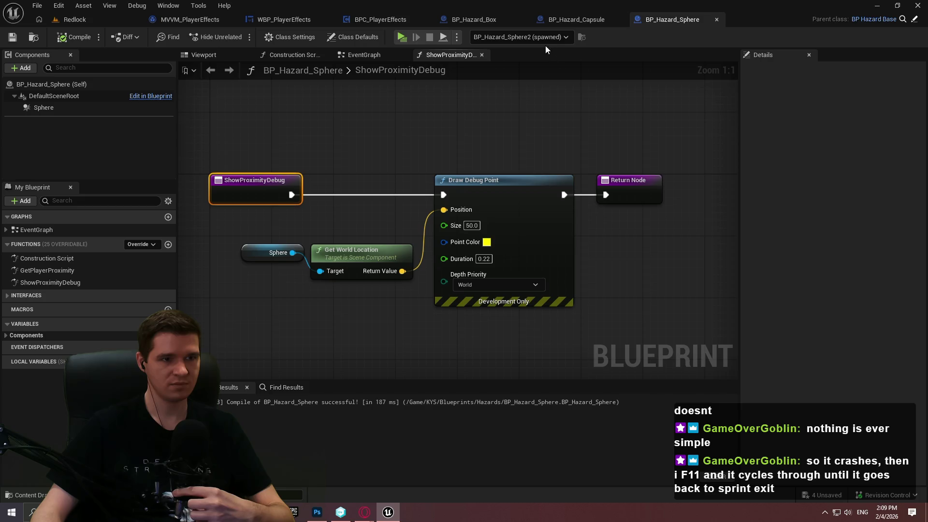
pyautogui.click(545, 38)
pyautogui.click(544, 38)
# - In the Redlock level, select the placed sphere hazard and focus the viewport on it
pyautogui.click(74, 20)
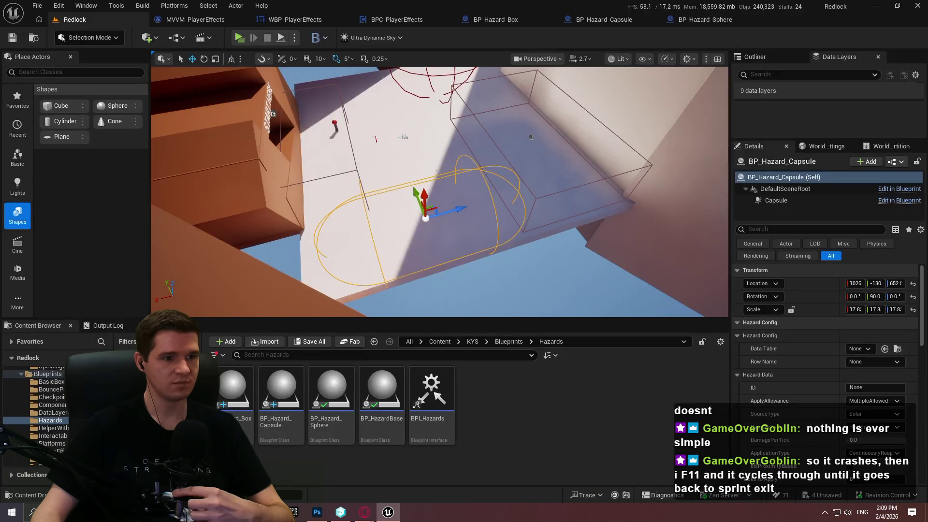
pyautogui.moveTo(454, 125)
pyautogui.mouseDown()
pyautogui.moveTo(464, 112)
pyautogui.moveTo(454, 124)
pyautogui.mouseUp()
pyautogui.click(452, 113)
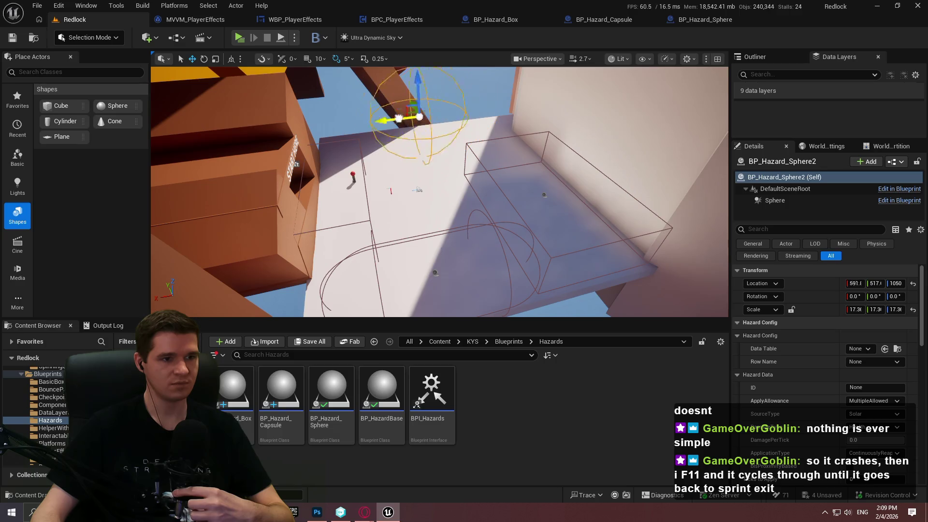
pyautogui.press('f')
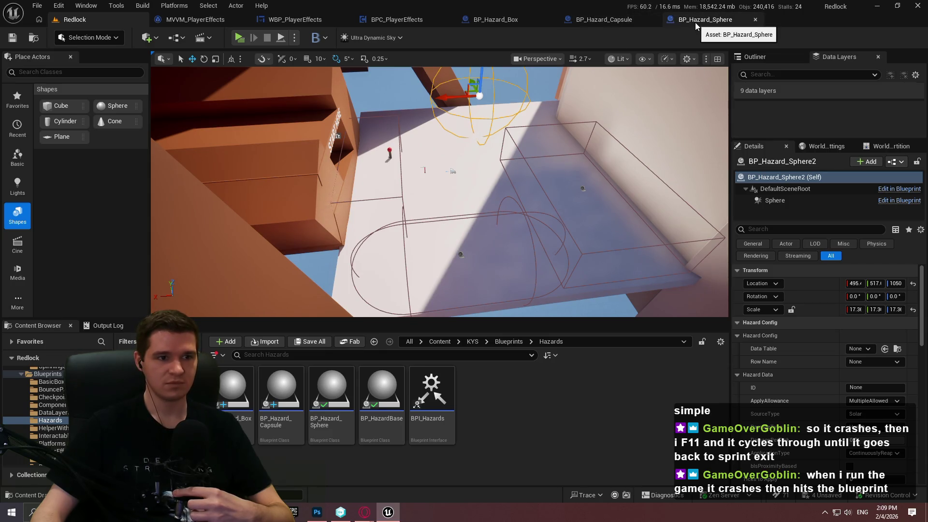
# - Bring up the blueprintUE paste and pan through the DecreaseStamina and stamina check sections
pyautogui.moveTo(365, 512)
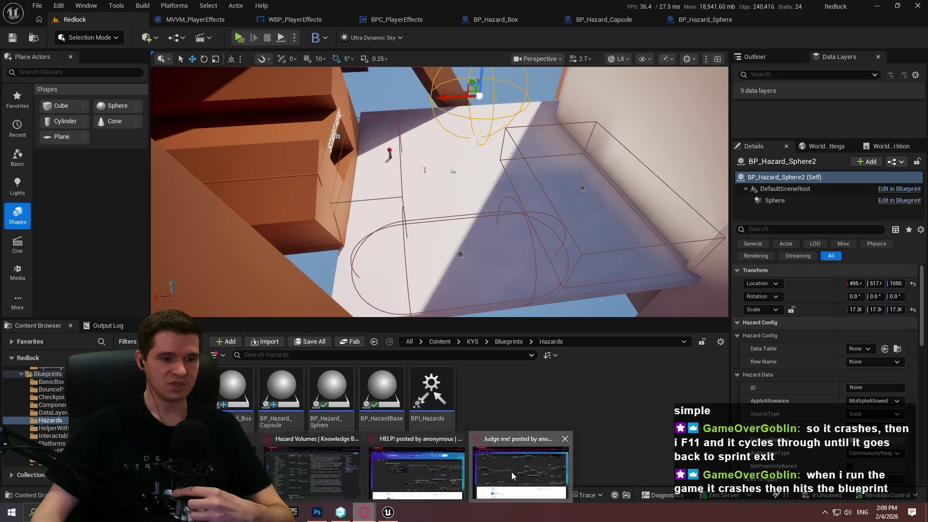
pyautogui.click(541, 468)
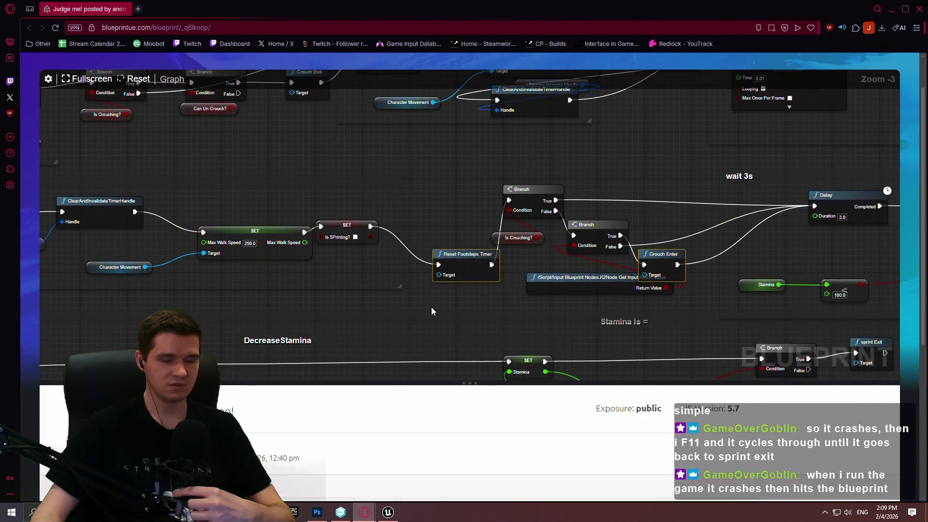
pyautogui.moveTo(429, 310)
pyautogui.mouseDown()
pyautogui.moveTo(332, 250)
pyautogui.moveTo(771, 174)
pyautogui.mouseUp()
pyautogui.moveTo(715, 193)
pyautogui.mouseDown()
pyautogui.moveTo(902, 193)
pyautogui.moveTo(627, 328)
pyautogui.moveTo(921, 363)
pyautogui.mouseUp()
pyautogui.rightClick(920, 363)
pyautogui.moveTo(655, 227)
pyautogui.mouseDown()
pyautogui.moveTo(536, 201)
pyautogui.moveTo(605, 198)
pyautogui.moveTo(500, 208)
pyautogui.moveTo(671, 201)
pyautogui.moveTo(627, 203)
pyautogui.mouseUp()
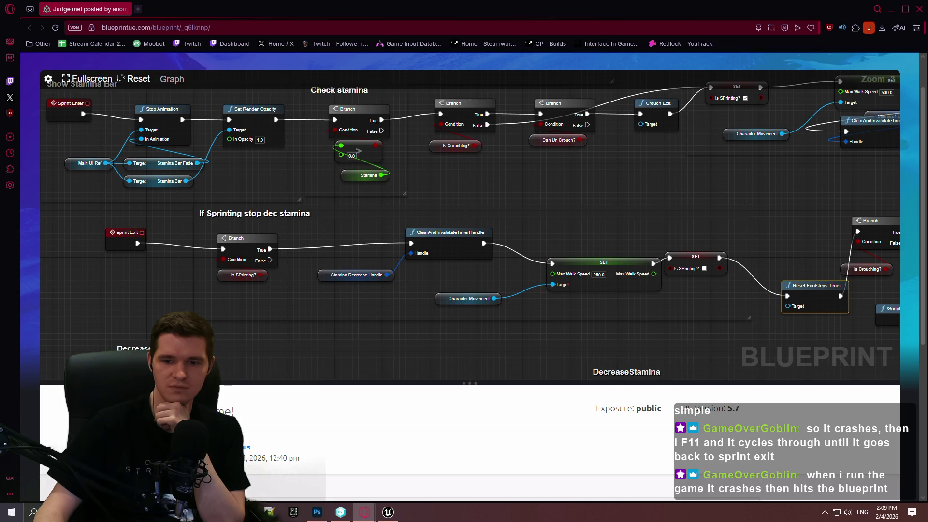
# - Inspect the Set max walk speed, Show Stamina Bar, sprint exit and Start decreasing stamina nodes
pyautogui.moveTo(549, 164)
pyautogui.mouseDown()
pyautogui.moveTo(481, 236)
pyautogui.moveTo(493, 237)
pyautogui.mouseUp()
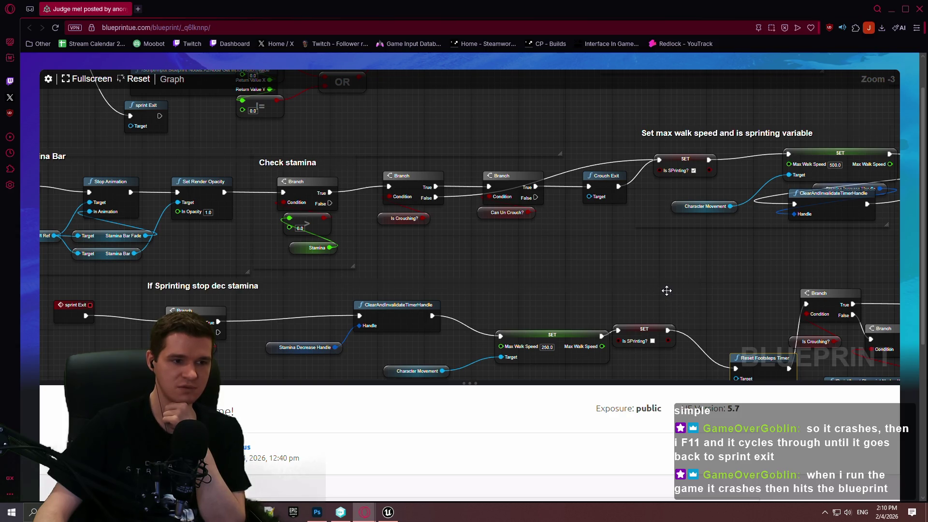
pyautogui.moveTo(665, 289)
pyautogui.mouseDown()
pyautogui.moveTo(475, 206)
pyautogui.moveTo(317, 190)
pyautogui.moveTo(736, 223)
pyautogui.mouseUp()
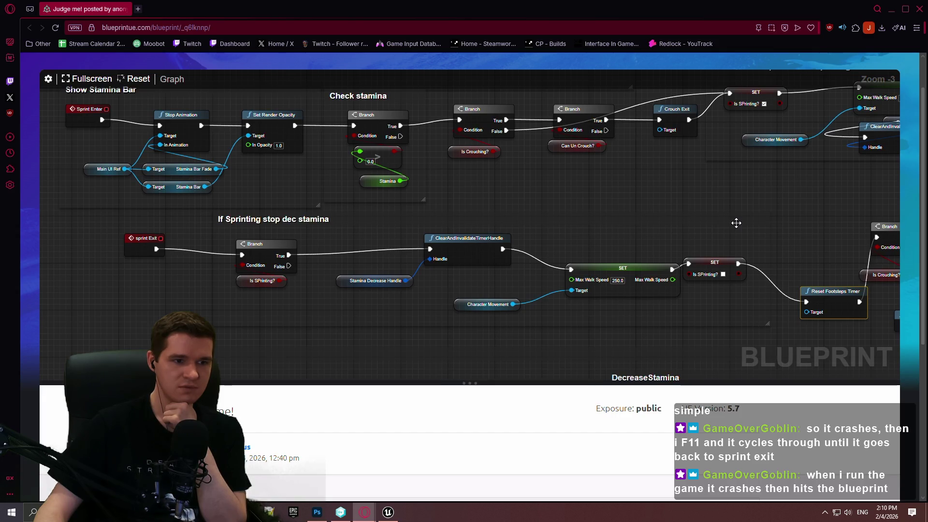
pyautogui.moveTo(736, 222); pyautogui.dragTo(387, 269)
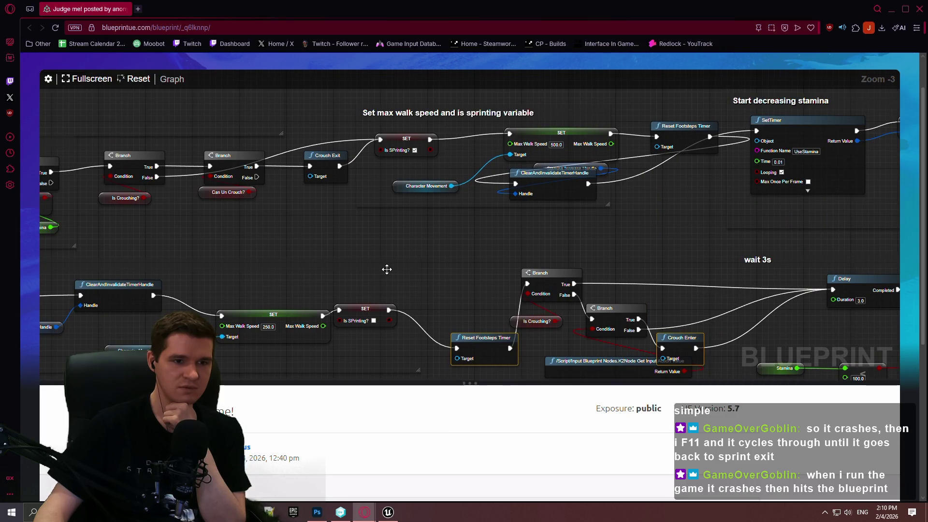
pyautogui.moveTo(387, 269); pyautogui.dragTo(374, 242)
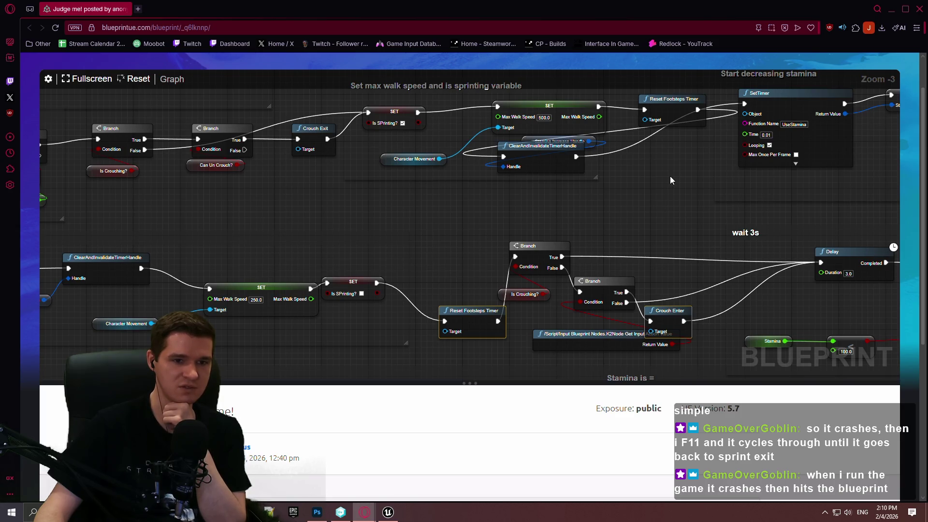
pyautogui.moveTo(671, 170); pyautogui.dragTo(633, 285)
pyautogui.scroll(-1, 572, 130)
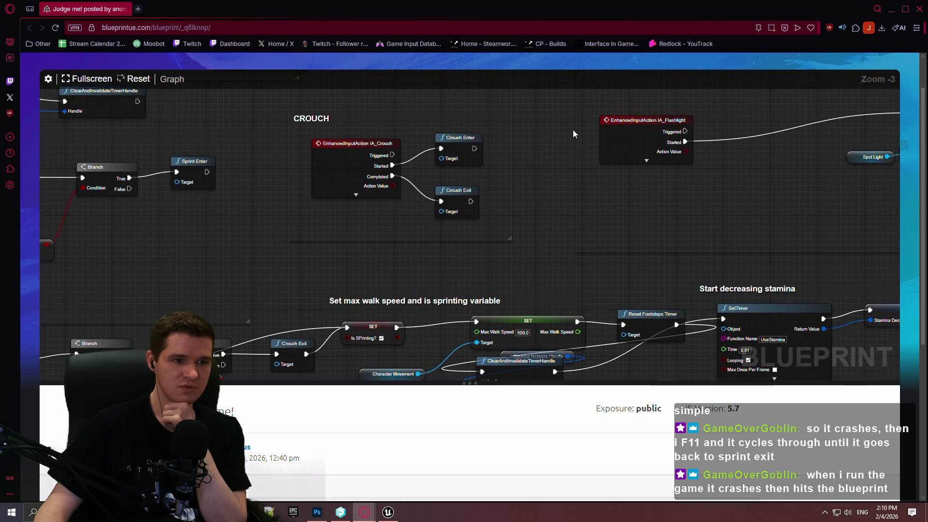
pyautogui.scroll(1, 561, 83)
# - Review the CROUCH input and ResetFootstepsTimer logic with the browser window maximized
pyautogui.moveTo(562, 83); pyautogui.dragTo(528, 196)
pyautogui.rightClick(550, 118)
pyautogui.moveTo(502, 299)
pyautogui.mouseDown()
pyautogui.moveTo(524, 326)
pyautogui.moveTo(479, 207)
pyautogui.moveTo(494, 208)
pyautogui.mouseUp()
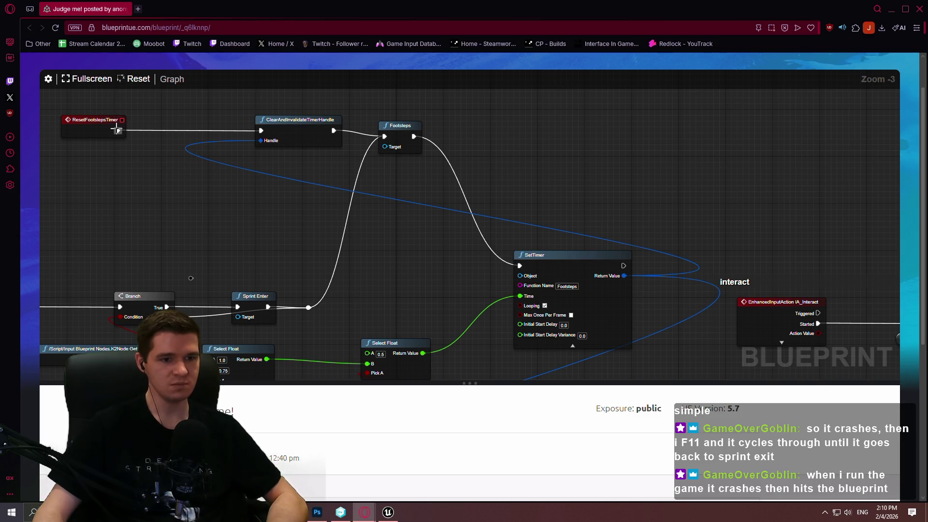
pyautogui.moveTo(117, 128); pyautogui.dragTo(286, 166)
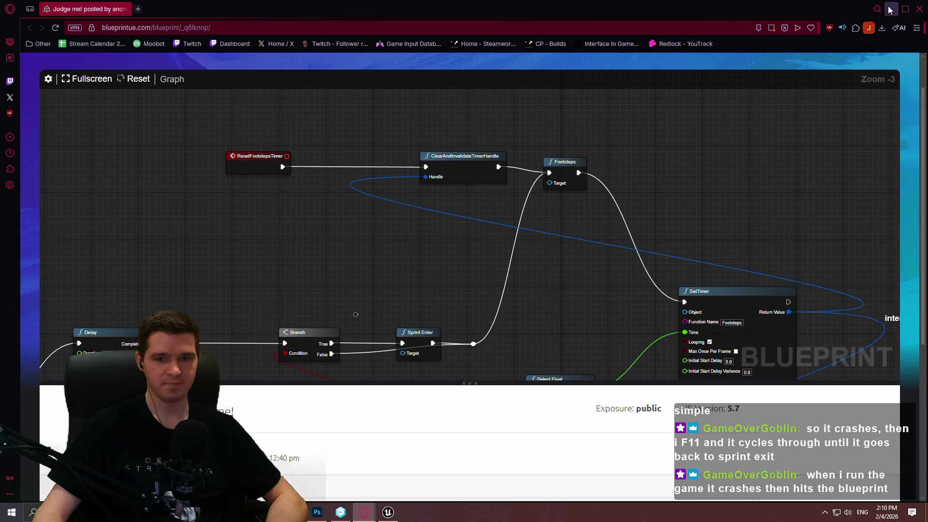
pyautogui.click(906, 9)
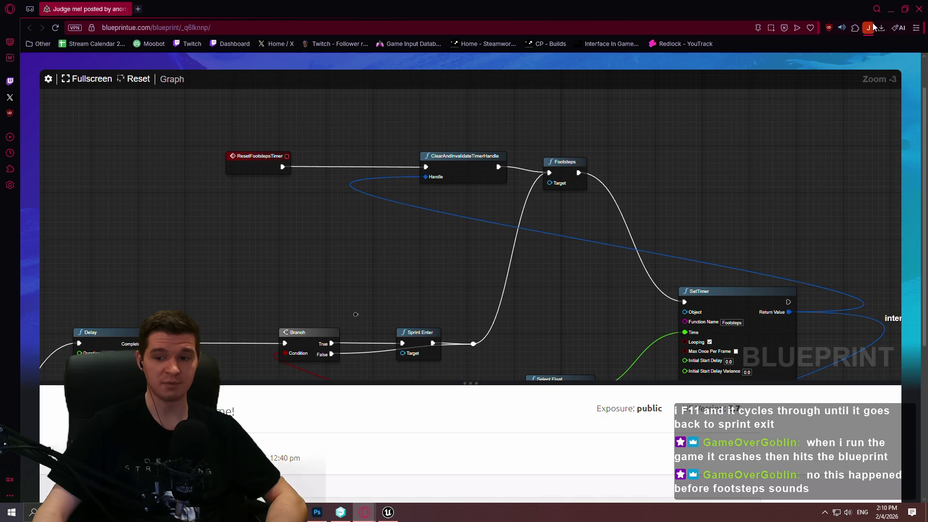
pyautogui.scroll(-5, 500, 250)
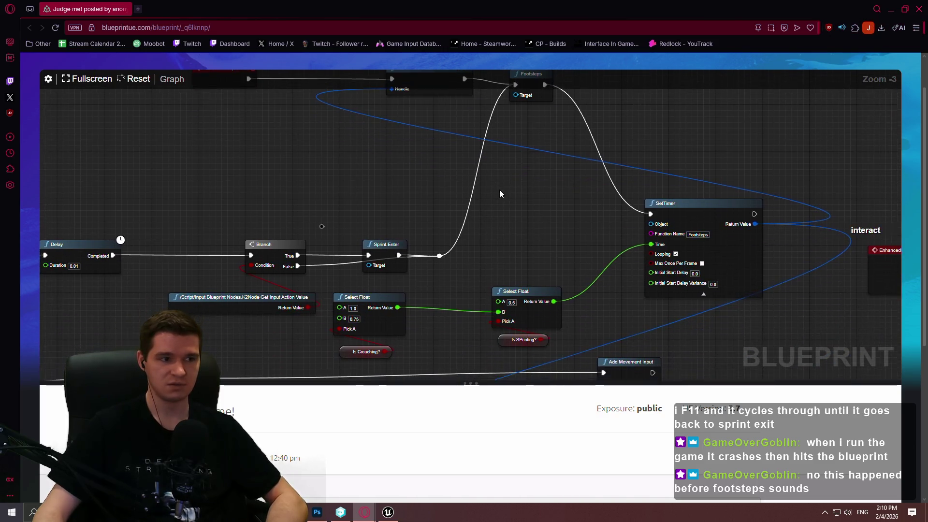
pyautogui.scroll(5, 467, 156)
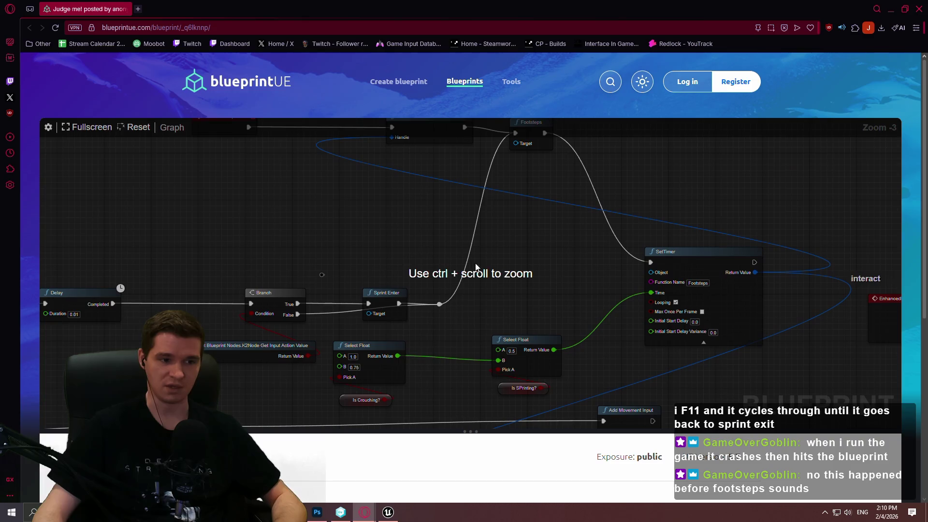
pyautogui.scroll(-4, 462, 314)
pyautogui.scroll(-1, 531, 309)
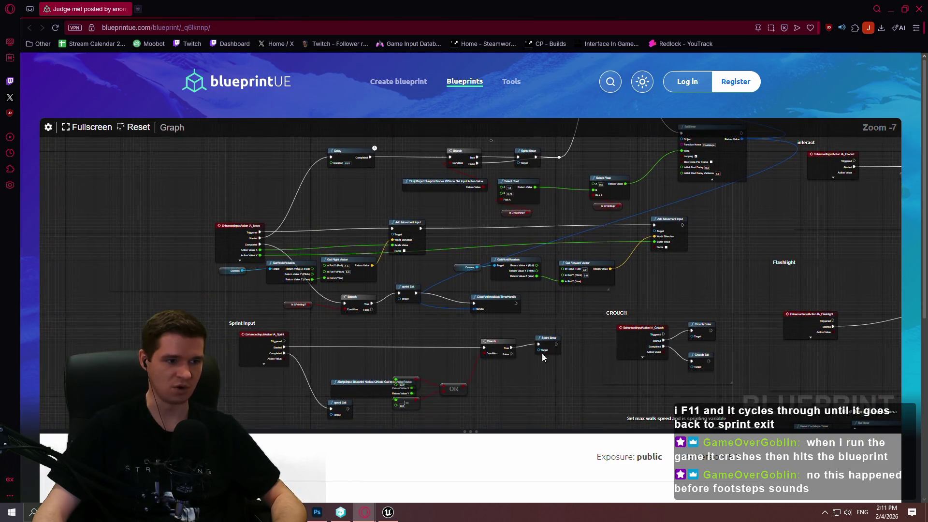
pyautogui.moveTo(577, 366)
pyautogui.mouseDown()
pyautogui.moveTo(466, 253)
pyautogui.moveTo(479, 161)
pyautogui.moveTo(539, 127)
pyautogui.mouseUp()
pyautogui.scroll(2, 304, 375)
pyautogui.moveTo(300, 367)
pyautogui.mouseDown()
pyautogui.moveTo(373, 220)
pyautogui.moveTo(387, 214)
pyautogui.moveTo(331, 281)
pyautogui.moveTo(366, 380)
pyautogui.moveTo(314, 167)
pyautogui.mouseUp()
pyautogui.moveTo(300, 416)
pyautogui.mouseDown()
pyautogui.moveTo(183, 340)
pyautogui.moveTo(182, 165)
pyautogui.mouseUp()
pyautogui.moveTo(340, 356)
pyautogui.mouseDown()
pyautogui.moveTo(242, 223)
pyautogui.moveTo(265, 362)
pyautogui.mouseUp()
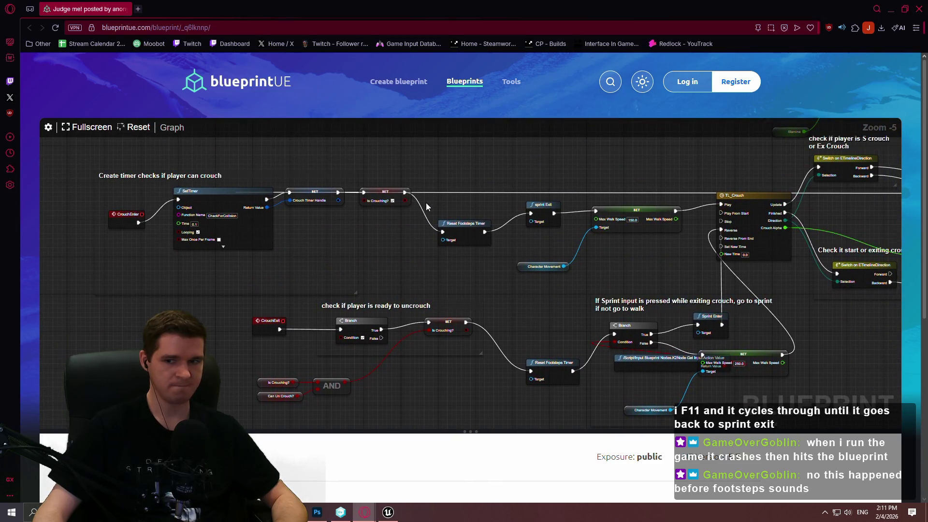
pyautogui.moveTo(332, 221)
pyautogui.mouseDown()
pyautogui.moveTo(408, 358)
pyautogui.moveTo(430, 64)
pyautogui.mouseUp()
pyautogui.moveTo(429, 204); pyautogui.dragTo(438, 166)
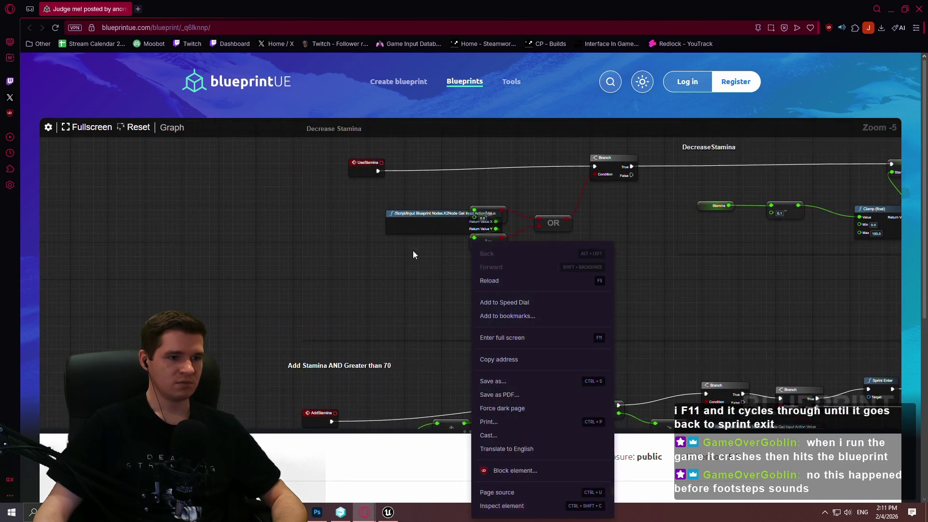
pyautogui.rightClick(264, 432)
pyautogui.click(207, 291)
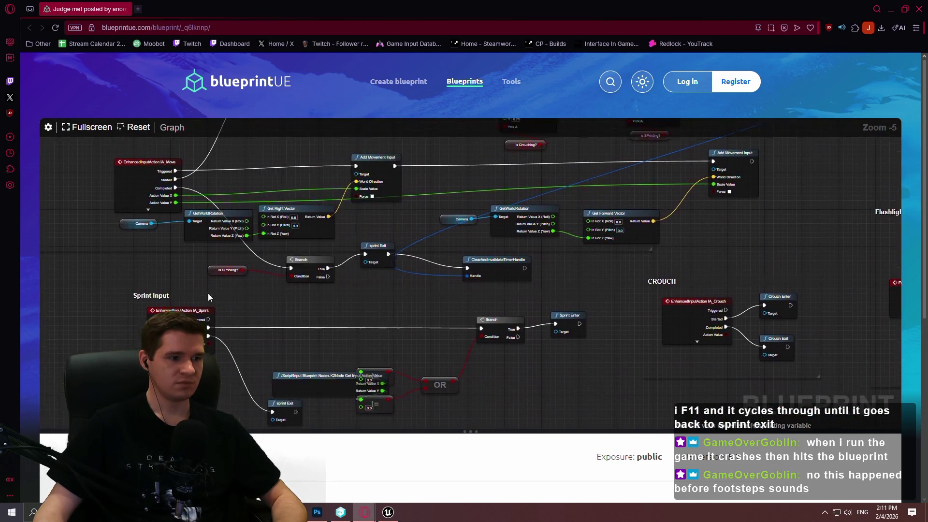
pyautogui.scroll(4, 297, 203)
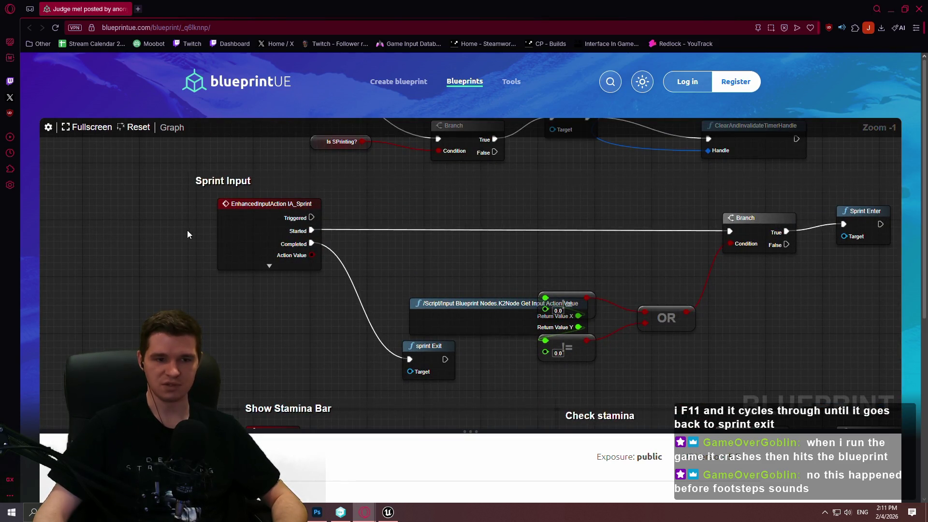
pyautogui.moveTo(433, 367); pyautogui.dragTo(418, 222)
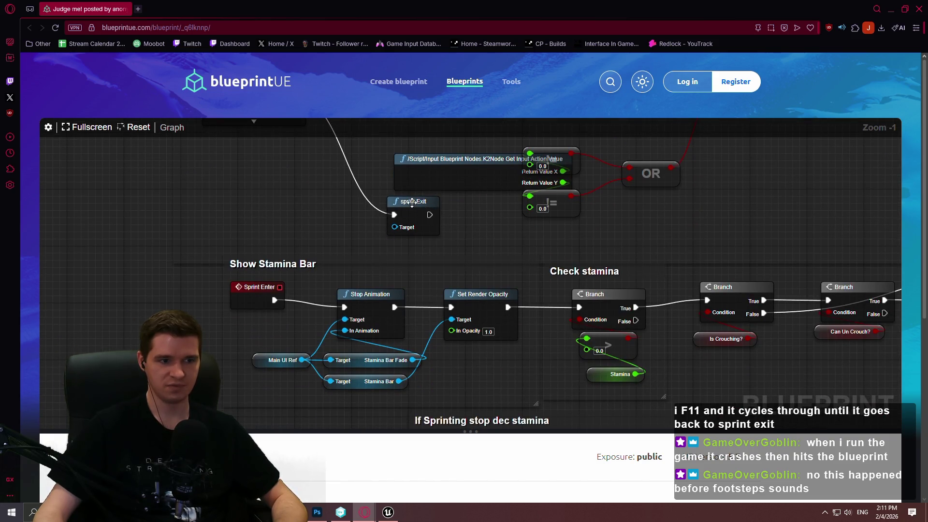
pyautogui.moveTo(411, 204); pyautogui.dragTo(421, 267)
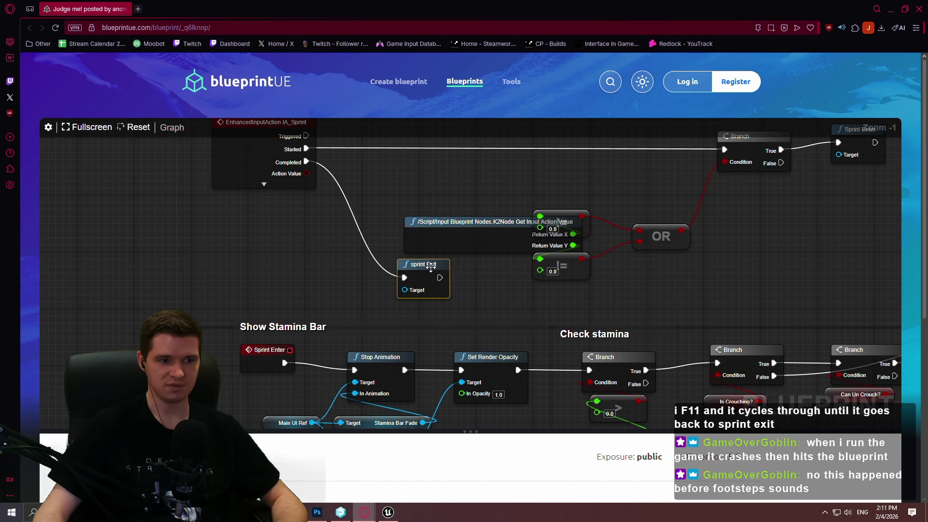
pyautogui.moveTo(397, 277); pyautogui.dragTo(432, 329)
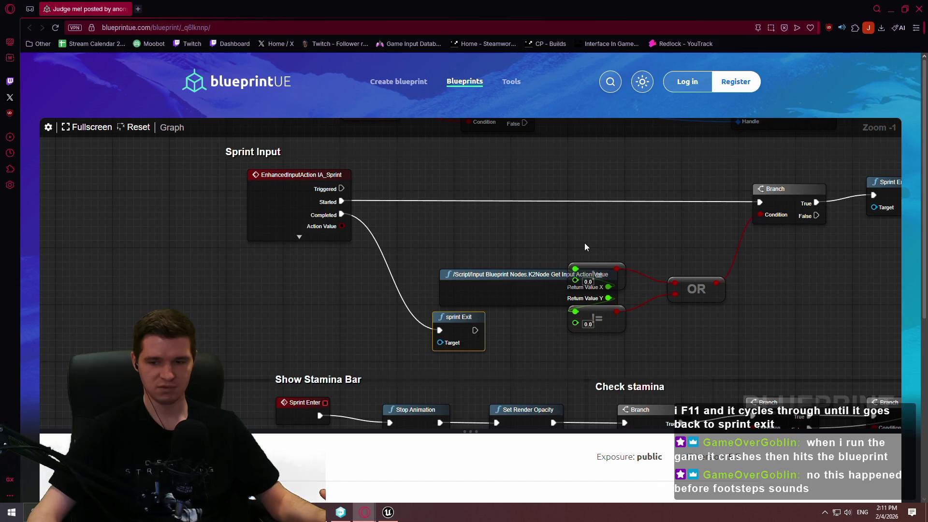
pyautogui.moveTo(604, 223)
pyautogui.mouseDown()
pyautogui.moveTo(320, 258)
pyautogui.moveTo(634, 253)
pyautogui.mouseUp()
pyautogui.scroll(-3, 435, 227)
pyautogui.scroll(3, 365, 251)
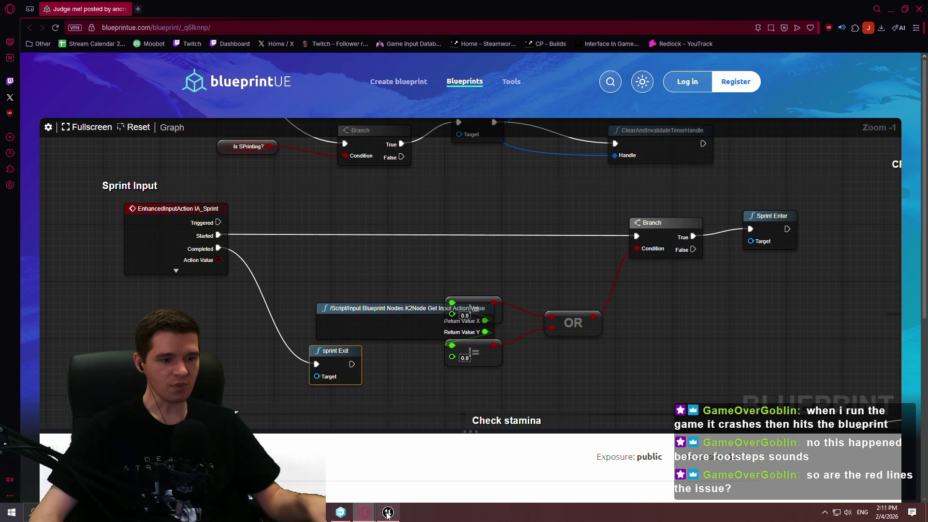
pyautogui.moveTo(391, 515)
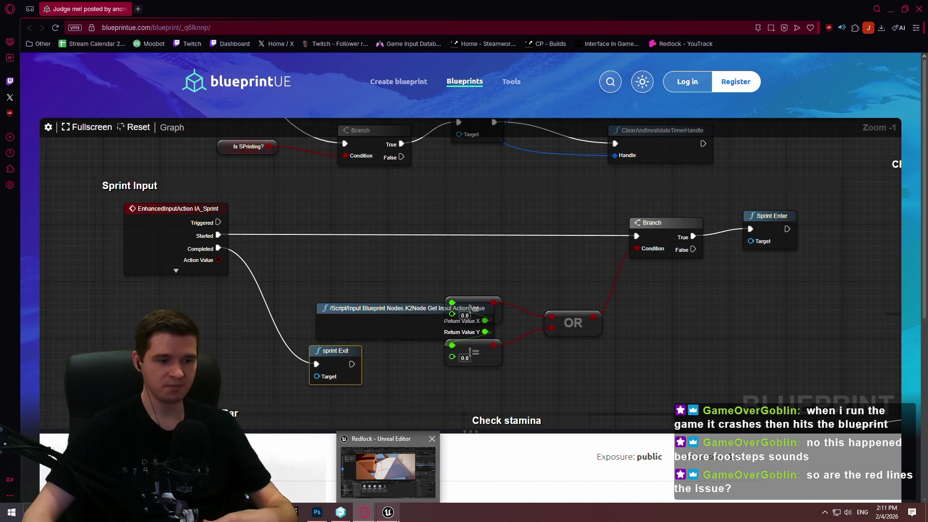
pyautogui.click(389, 513)
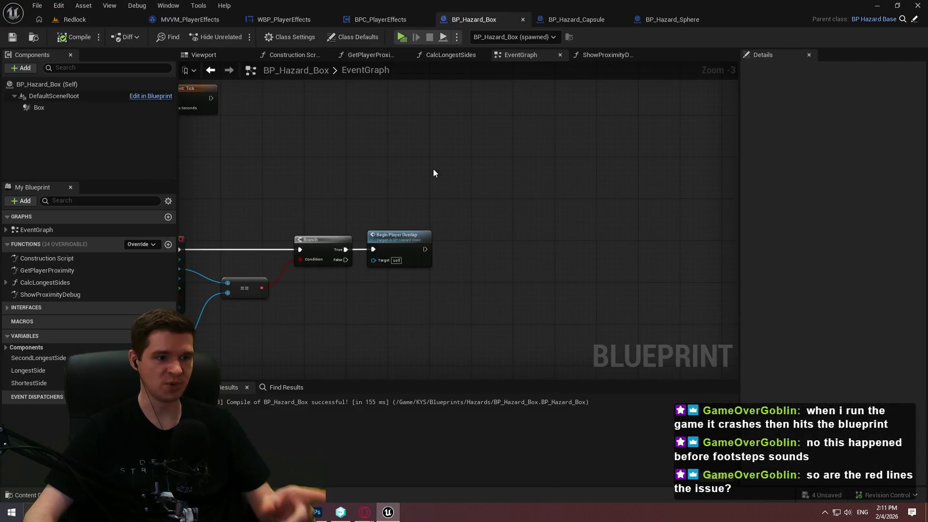
# - Breakpoint the overlap event, walk into the hazard, and step through to Begin Player Overlap
pyautogui.rightClick(392, 223)
pyautogui.click(426, 455)
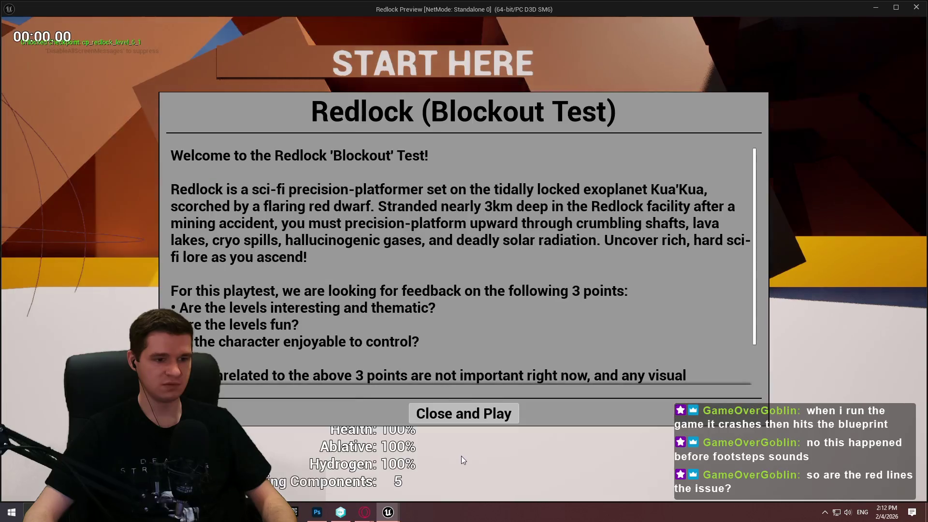
pyautogui.click(464, 411)
pyautogui.press('w')
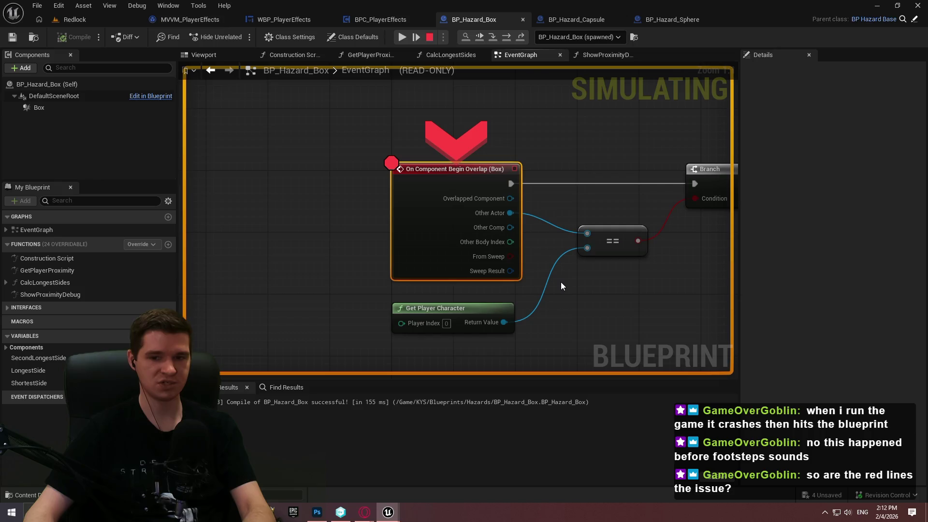
pyautogui.moveTo(591, 275); pyautogui.dragTo(554, 285)
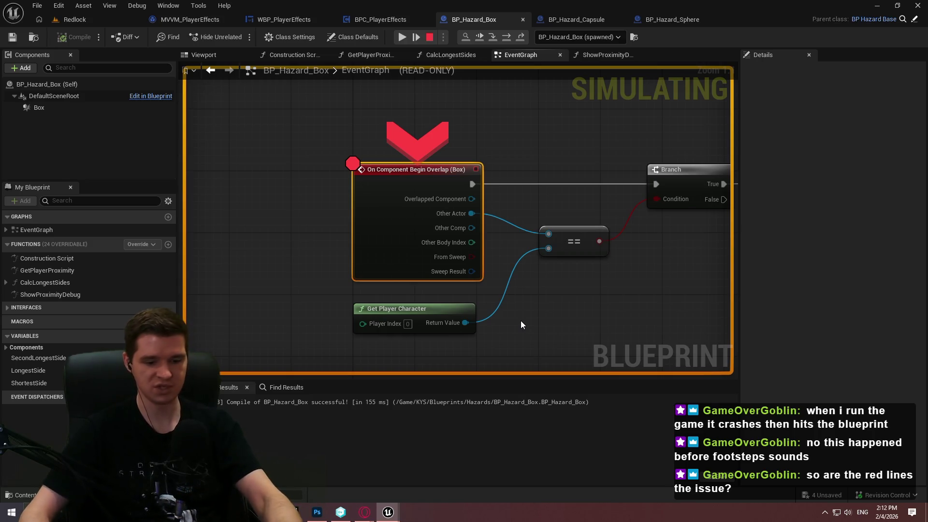
pyautogui.press('F10')
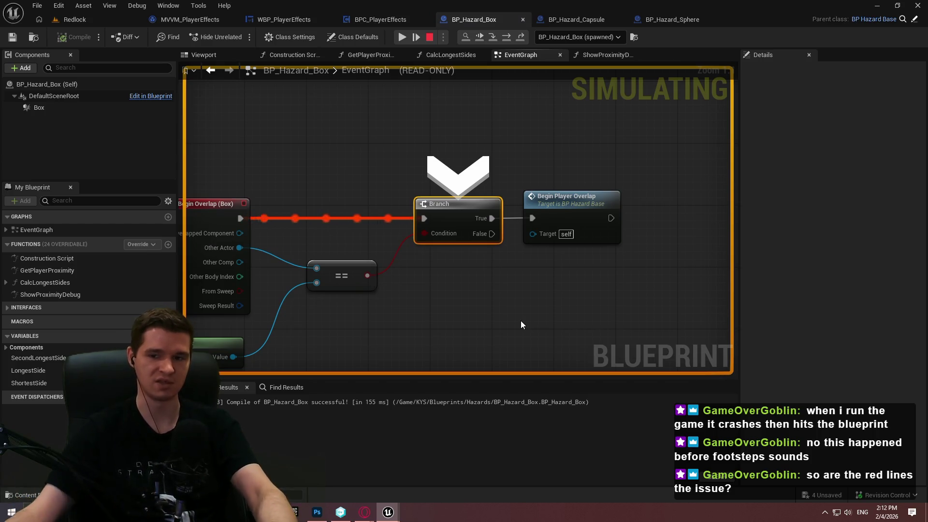
pyautogui.press('F10')
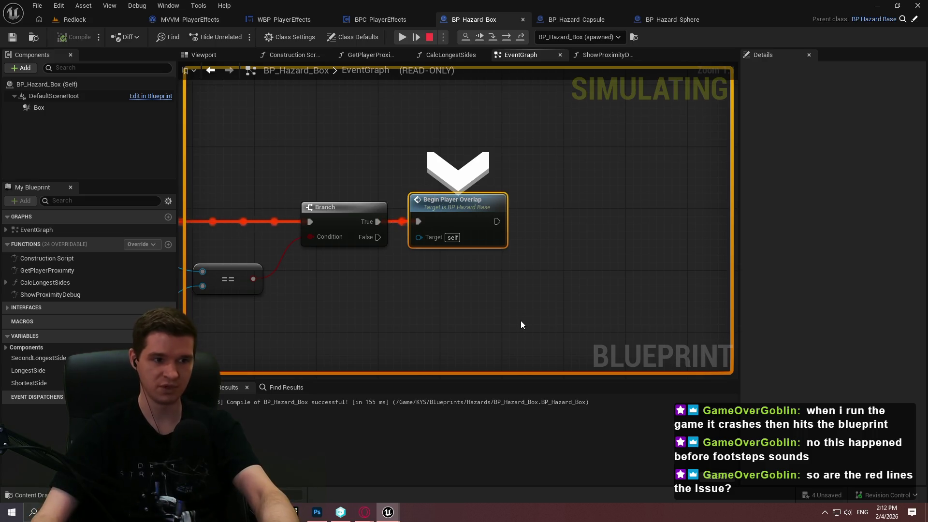
# - Stop play, reframe the overlap event chain, and replay briefly to check the Branch node
pyautogui.click(431, 38)
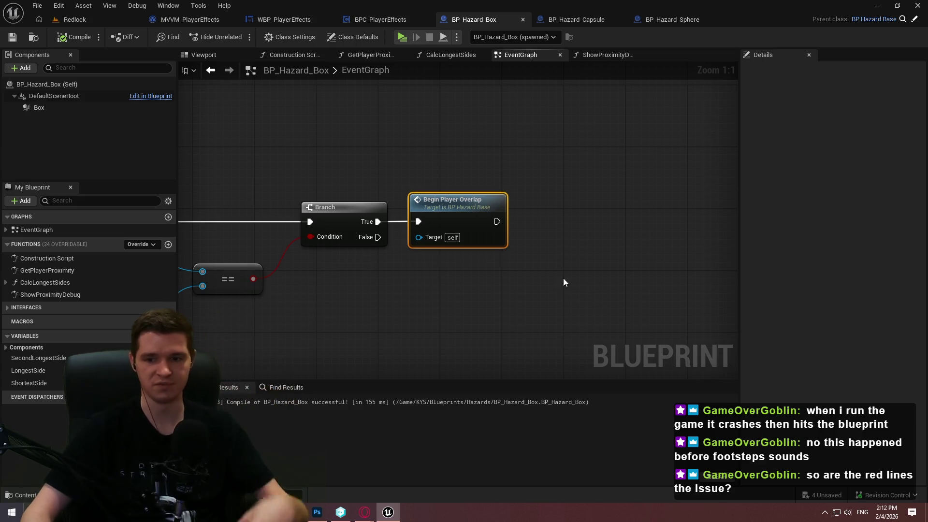
pyautogui.click(594, 295)
pyautogui.moveTo(595, 295)
pyautogui.mouseDown()
pyautogui.moveTo(872, 295)
pyautogui.moveTo(746, 239)
pyautogui.mouseUp()
pyautogui.moveTo(205, 162); pyautogui.dragTo(352, 193)
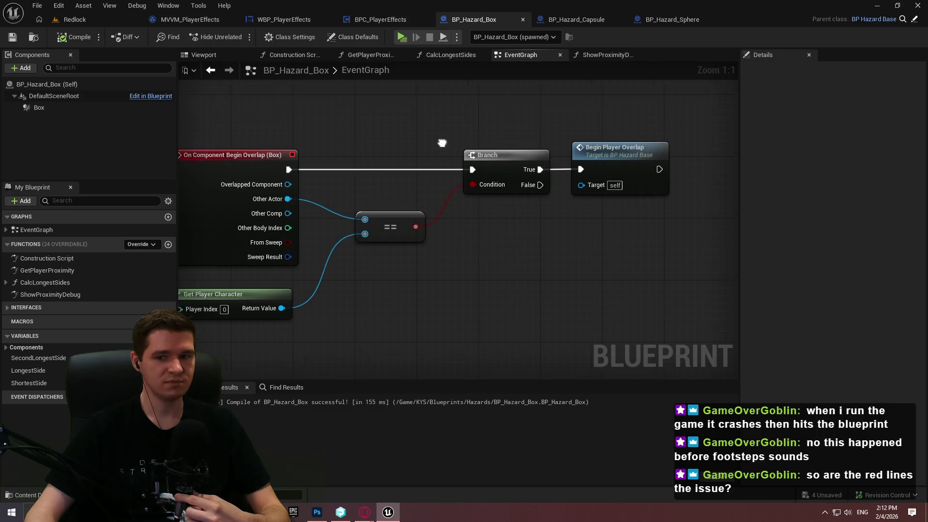
pyautogui.click(407, 37)
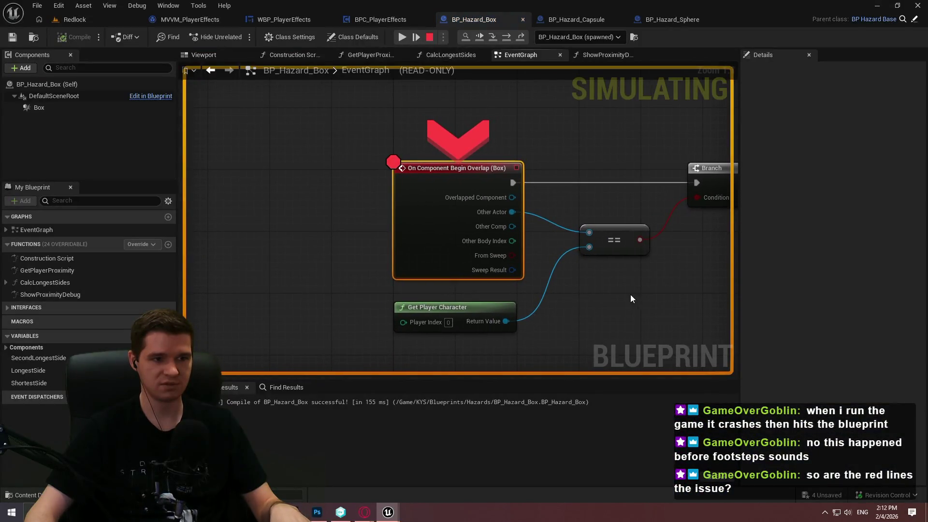
pyautogui.moveTo(631, 295)
pyautogui.mouseDown()
pyautogui.moveTo(559, 230)
pyautogui.moveTo(548, 243)
pyautogui.mouseUp()
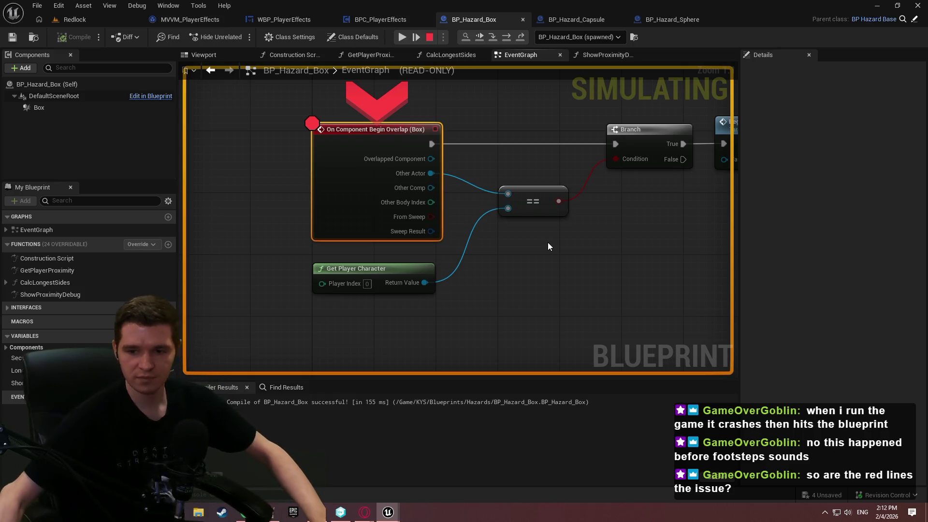
pyautogui.press('Escape')
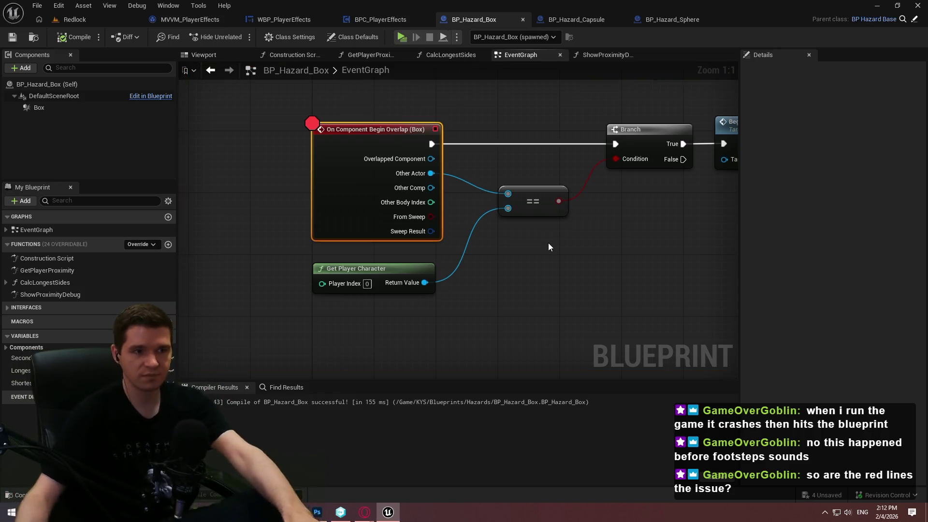
# - Remove the breakpoint from the overlap event and return to the Hazard Volumes article
pyautogui.rightClick(378, 154)
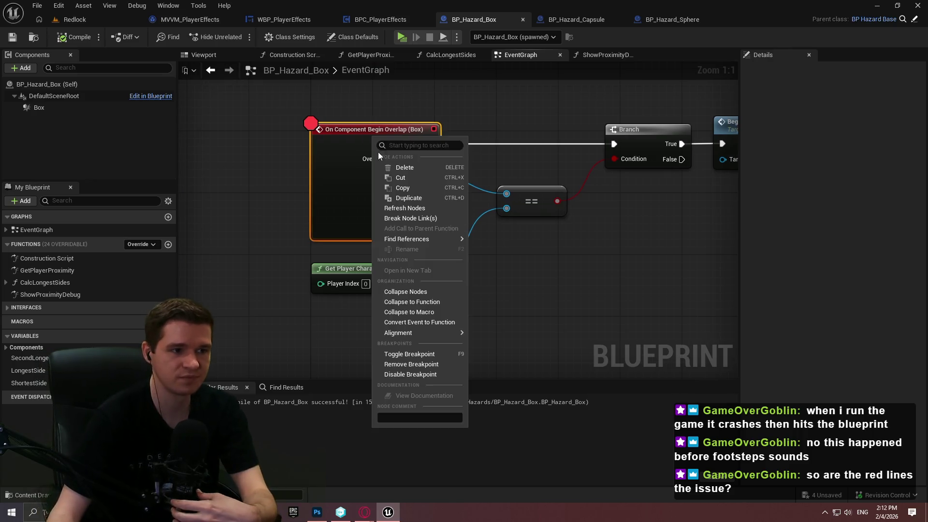
pyautogui.click(411, 363)
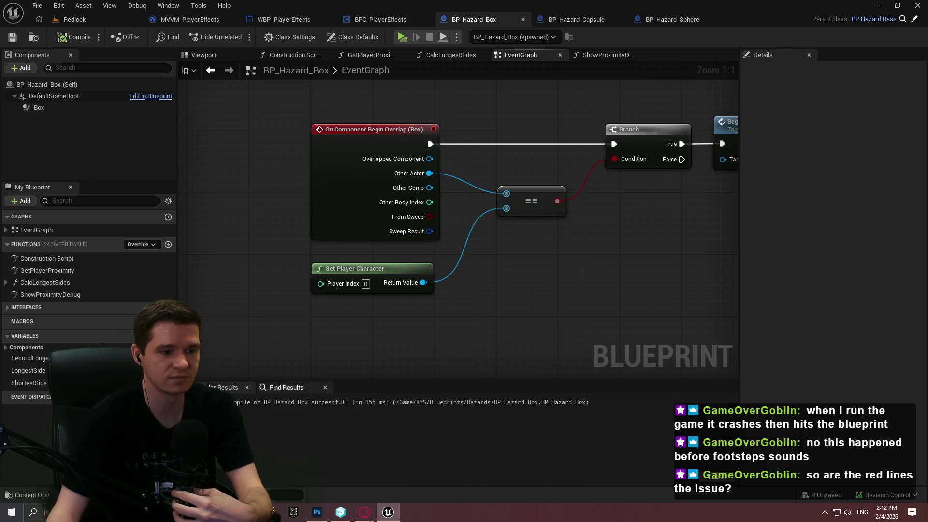
pyautogui.moveTo(361, 513)
pyautogui.click(285, 470)
# - Put the article in edit mode and add an empty line after the Determining Proximity paragraph
pyautogui.scroll(-10, 553, 267)
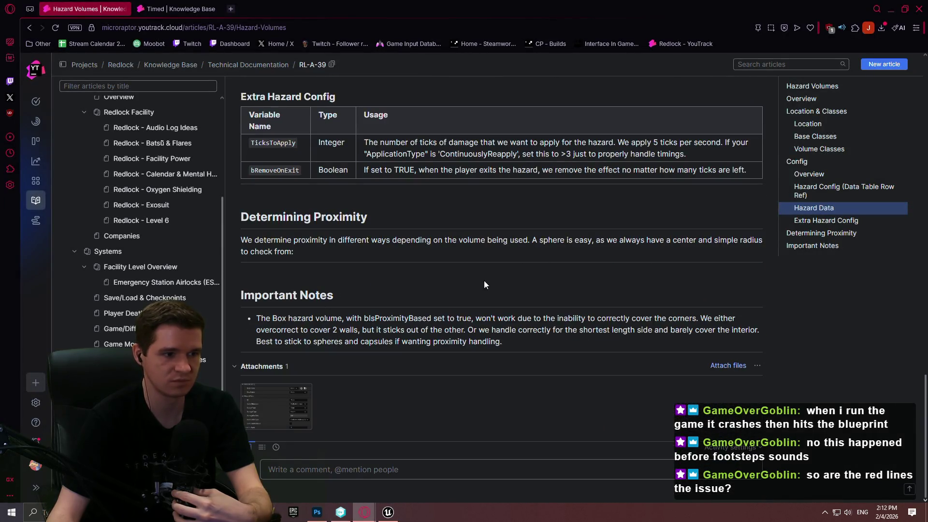
pyautogui.scroll(10, 785, 338)
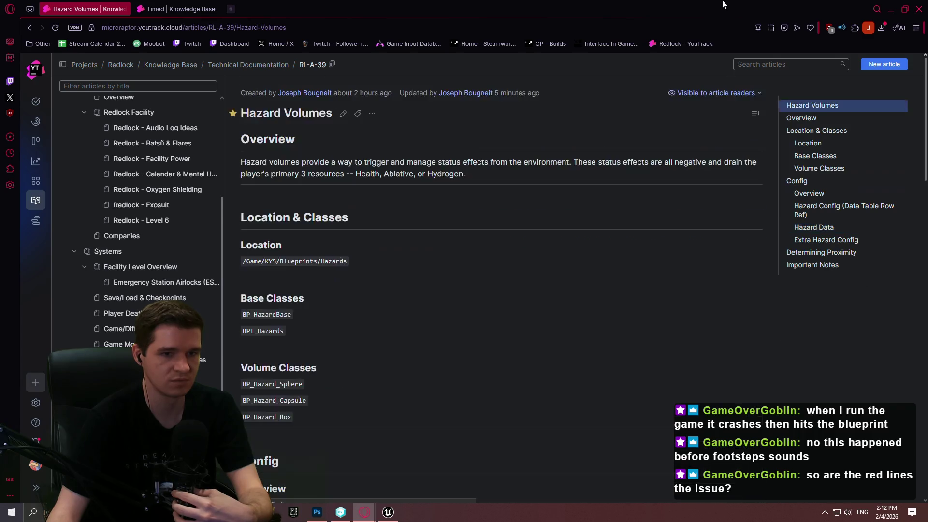
pyautogui.click(342, 115)
pyautogui.scroll(-15, 648, 179)
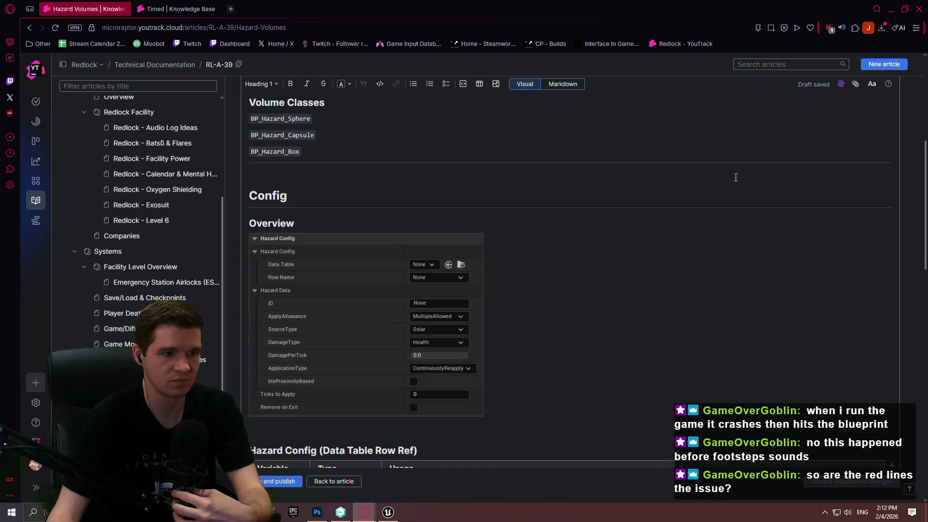
pyautogui.scroll(-5, 648, 184)
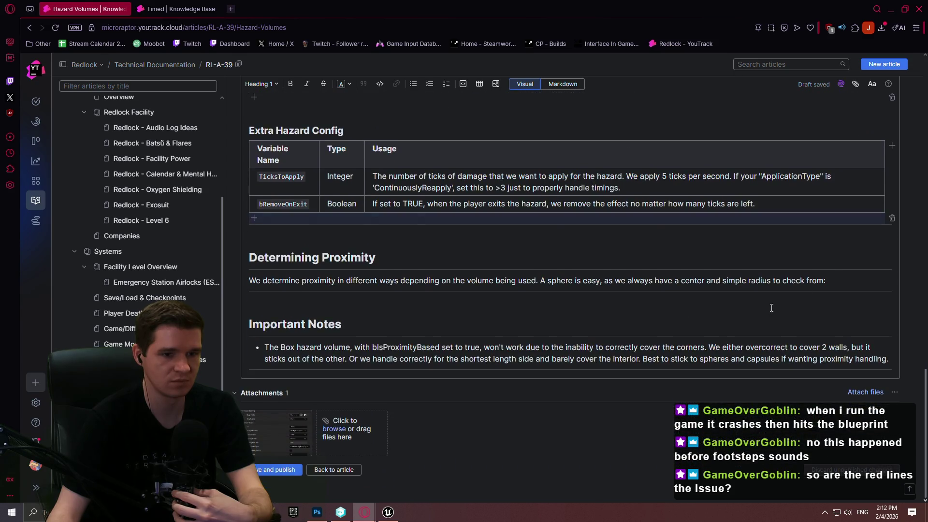
pyautogui.click(843, 296)
pyautogui.press('Return')
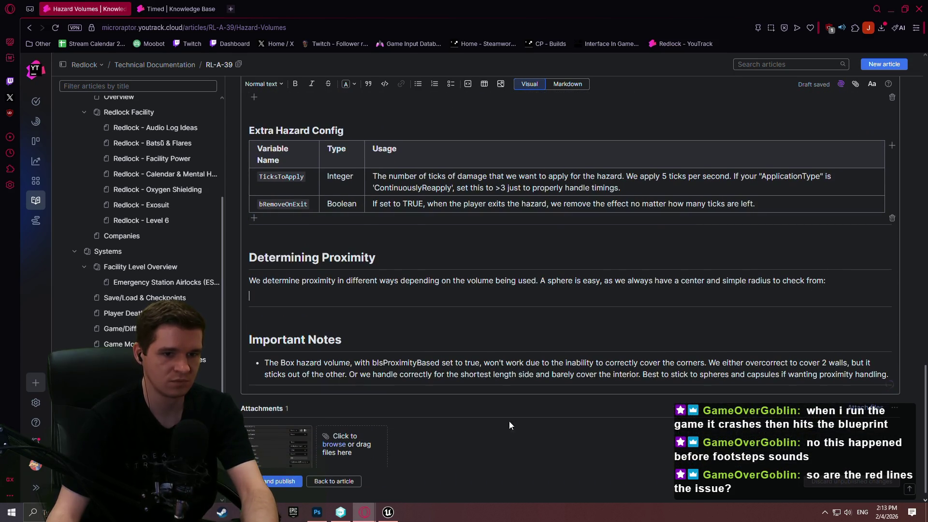
# - Back in Unreal, launch the game again and dismiss the intro dialog
pyautogui.click(388, 511)
pyautogui.click(406, 40)
pyautogui.click(464, 412)
# - Run a brief play session, then restart play with Alt+P and walk toward the sphere hazard
pyautogui.press('w')
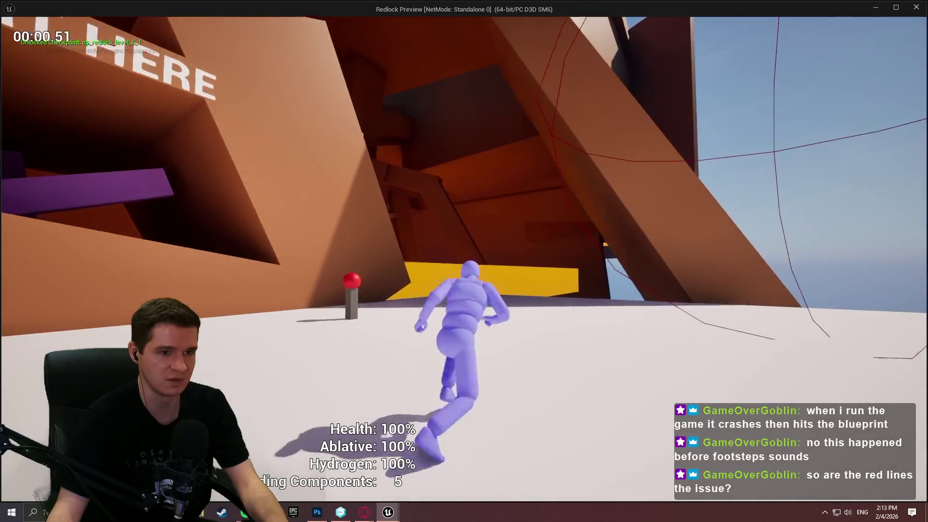
pyautogui.press('Escape')
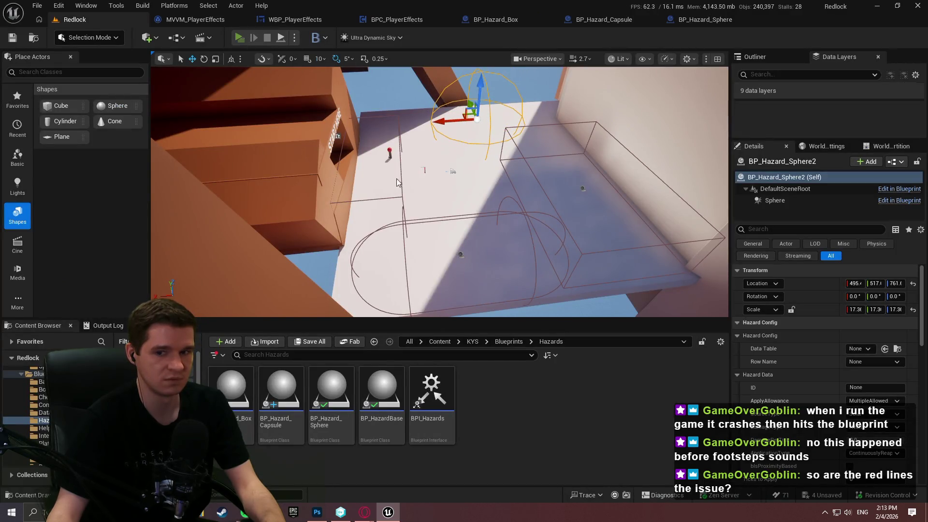
pyautogui.hotkey('alt', 'p')
pyautogui.click(464, 412)
pyautogui.press('w')
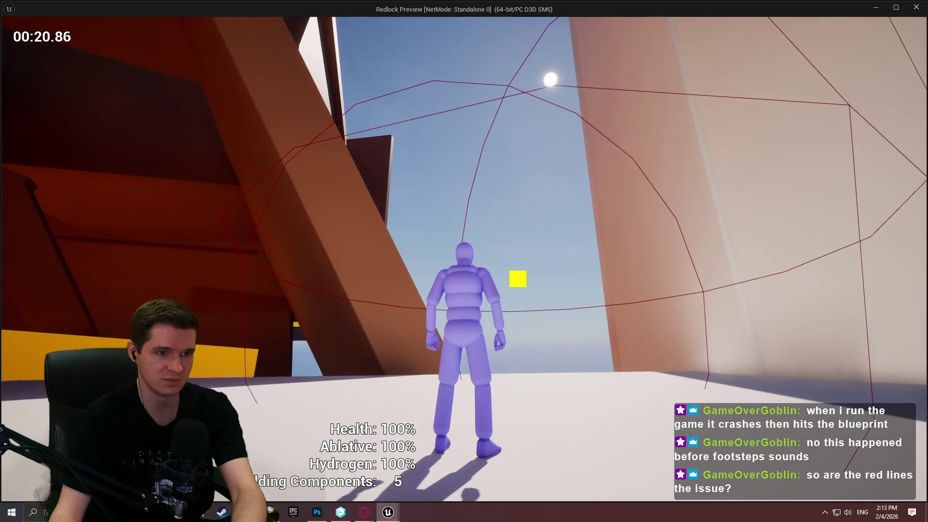
# - Capture an area screenshot of the sphere's red proximity debug lines and exit play
pyautogui.press('Print')
pyautogui.moveTo(230, 111); pyautogui.dragTo(793, 439)
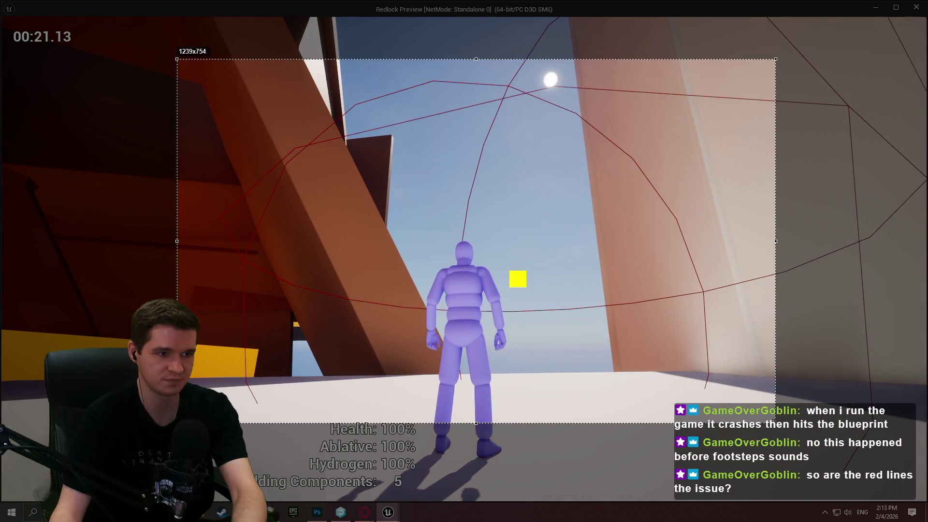
pyautogui.hotkey('ctrl', 'c')
pyautogui.press('Escape')
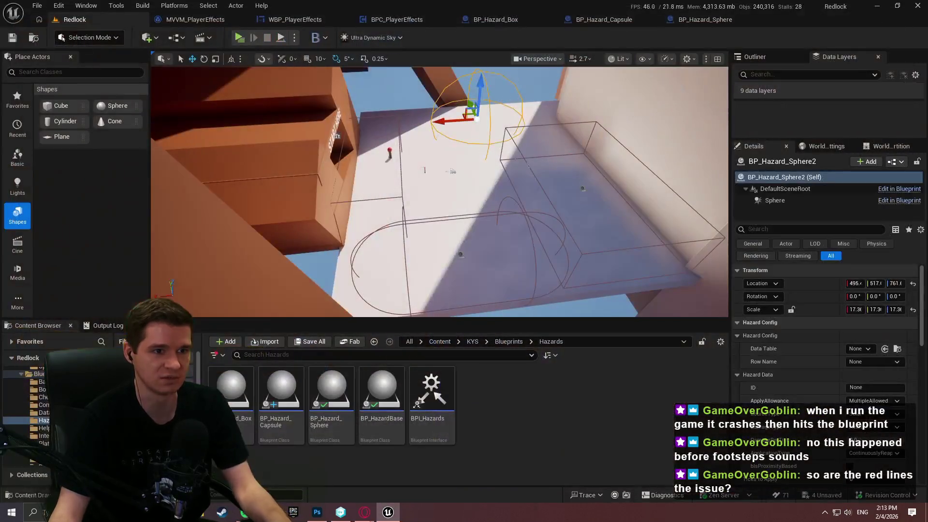
# - Lower BP_Hazard_Sphere2 closer to the floor and start the level as a standalone game
pyautogui.scroll(3, 516, 140)
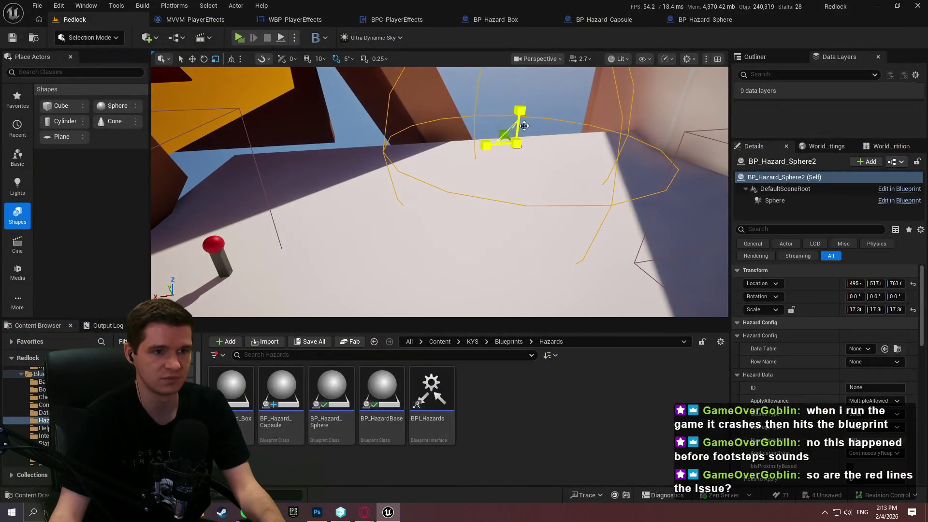
pyautogui.moveTo(517, 126)
pyautogui.mouseDown()
pyautogui.moveTo(526, 155)
pyautogui.moveTo(513, 175)
pyautogui.mouseUp()
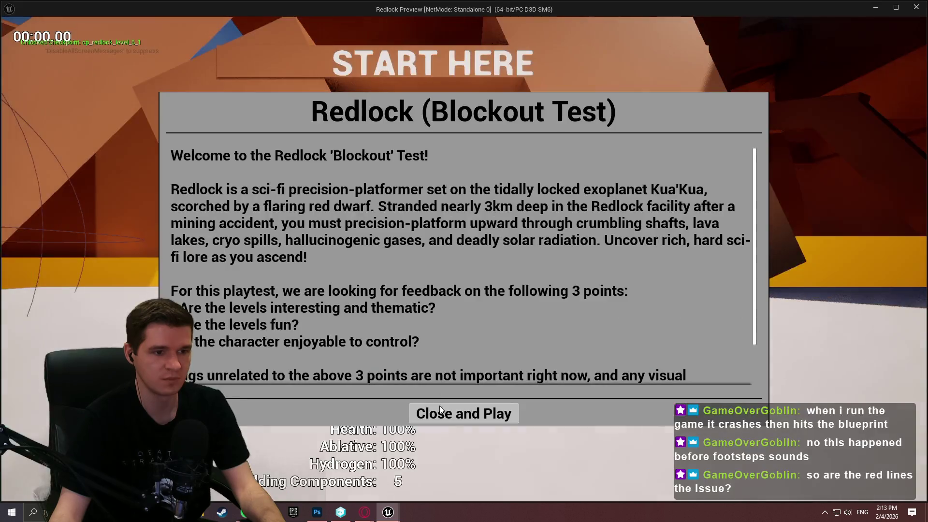
pyautogui.click(439, 405)
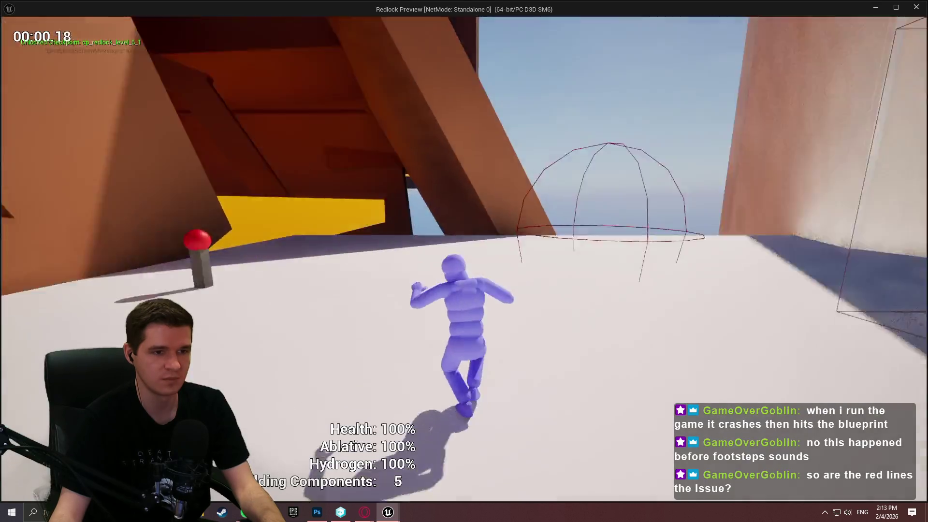
pyautogui.press('w')
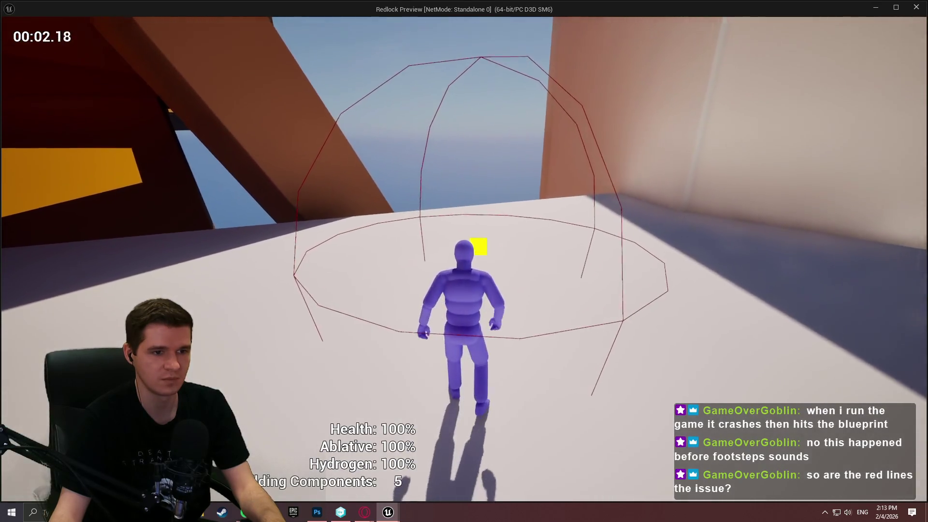
# - Screenshot the region around the sphere hazard's lines and return to the Hazard Volumes article
pyautogui.press('Print')
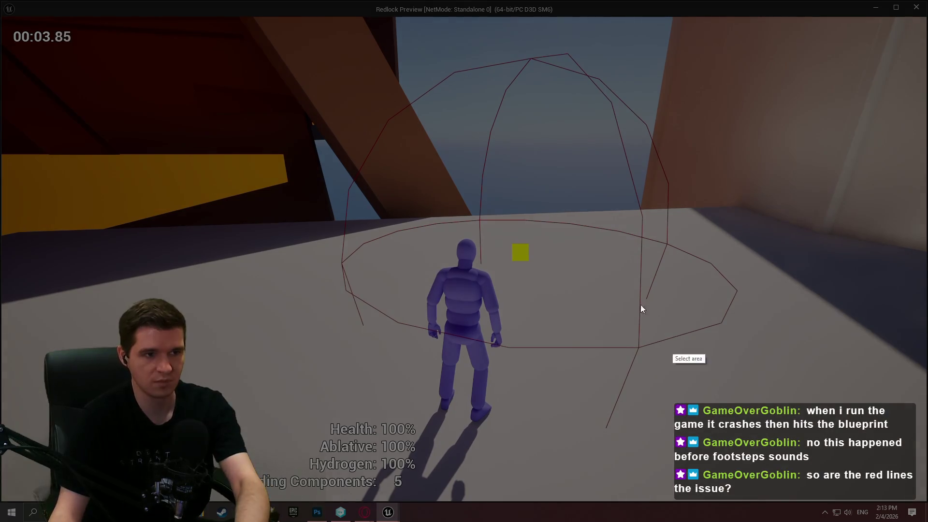
pyautogui.moveTo(326, 49)
pyautogui.mouseDown()
pyautogui.moveTo(725, 400)
pyautogui.moveTo(734, 397)
pyautogui.mouseUp()
pyautogui.click(699, 415)
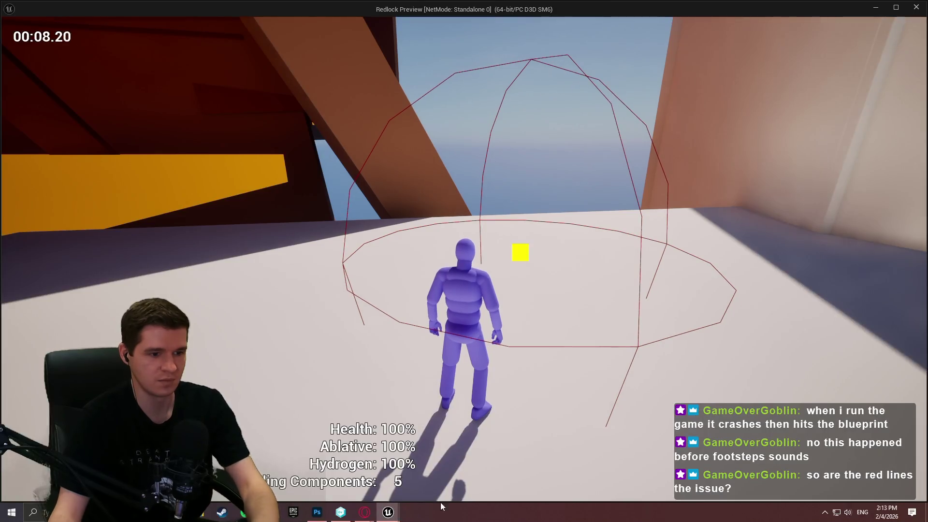
pyautogui.click(363, 512)
pyautogui.click(314, 466)
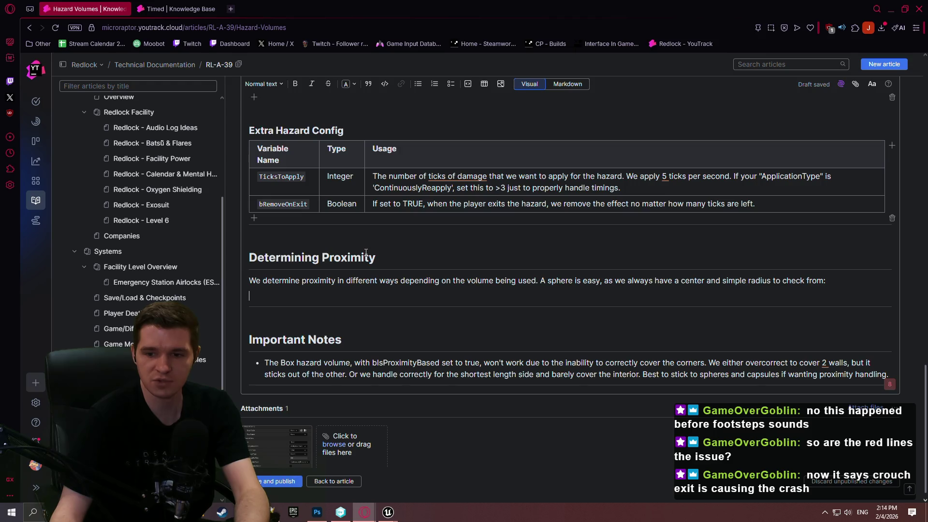
# - Bring the Unreal Editor forward, then switch to the viewer's 'Judge me!' blueprint page in Opera
pyautogui.moveTo(388, 515)
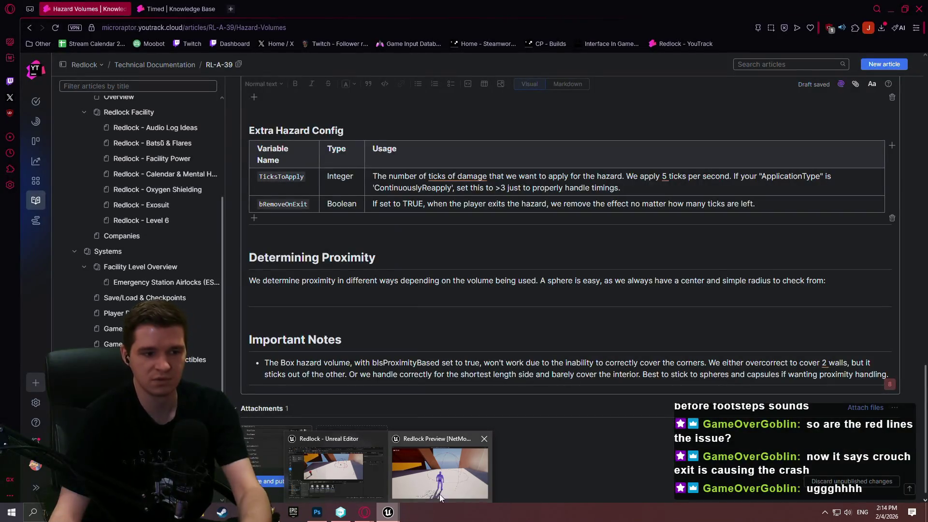
pyautogui.click(377, 485)
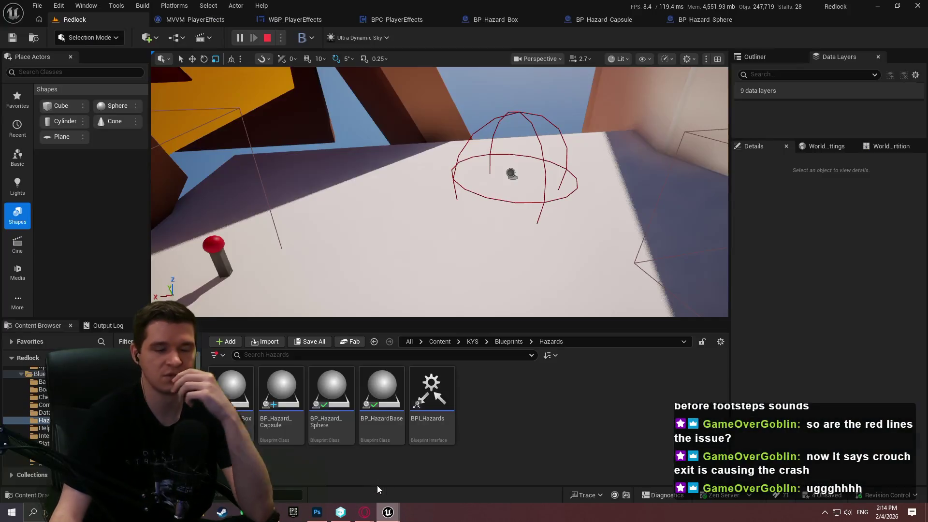
pyautogui.moveTo(416, 385)
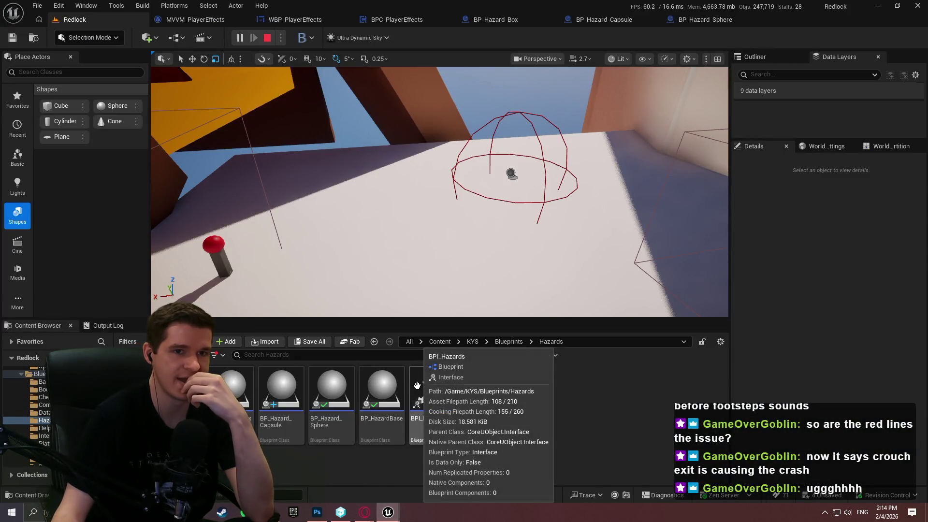
pyautogui.moveTo(365, 512)
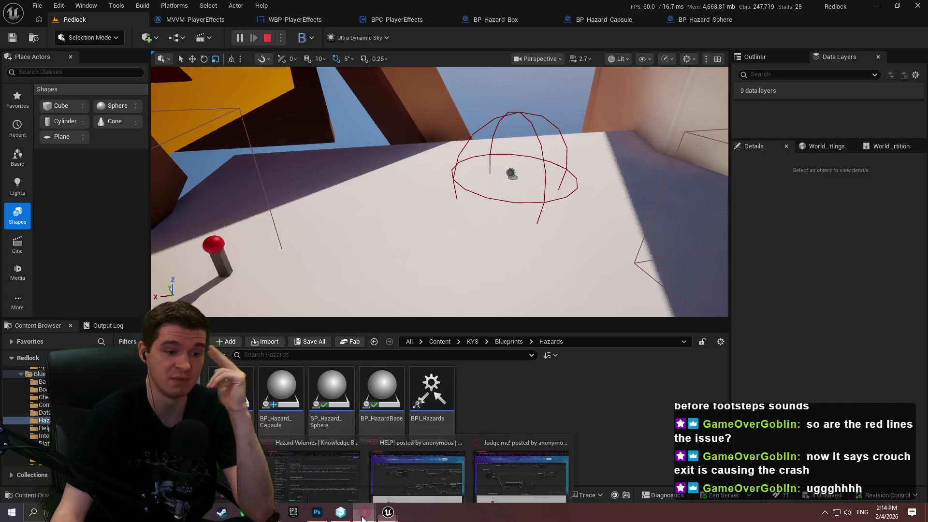
pyautogui.moveTo(506, 471)
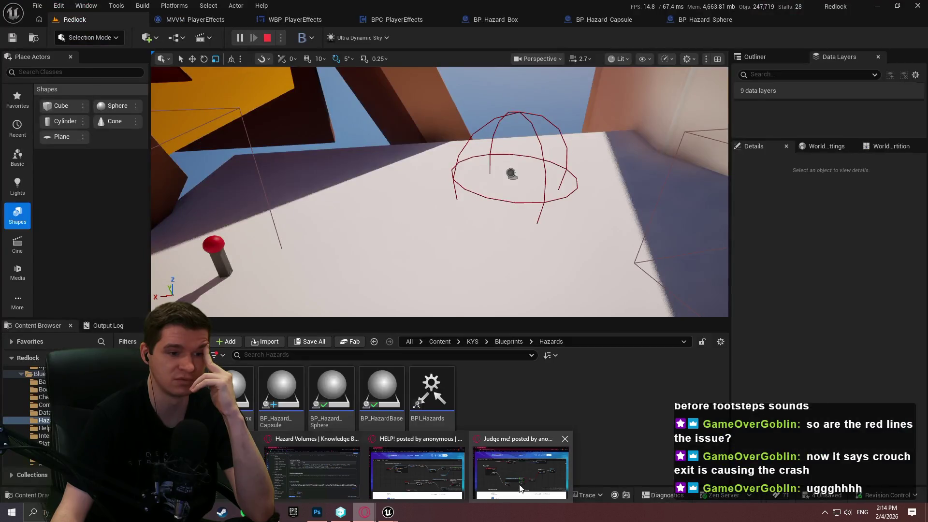
pyautogui.click(561, 477)
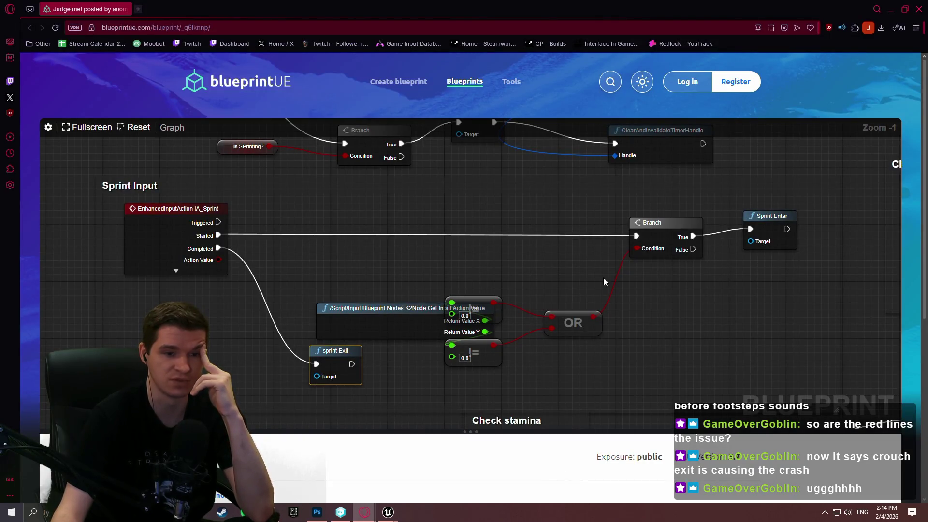
# - Pan across the Check stamina, Crouch Exit, sprint input and OR nodes
pyautogui.moveTo(724, 328)
pyautogui.mouseDown()
pyautogui.moveTo(647, 280)
pyautogui.moveTo(631, 244)
pyautogui.moveTo(621, 252)
pyautogui.mouseUp()
pyautogui.moveTo(630, 289); pyautogui.dragTo(647, 333)
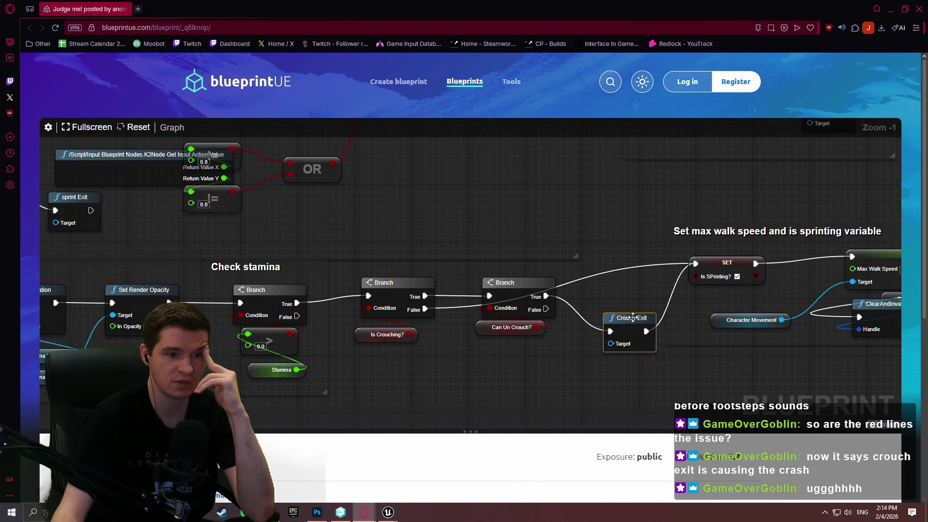
pyautogui.moveTo(483, 367); pyautogui.dragTo(853, 336)
pyautogui.moveTo(869, 290)
pyautogui.mouseDown()
pyautogui.moveTo(703, 257)
pyautogui.moveTo(703, 309)
pyautogui.moveTo(871, 317)
pyautogui.moveTo(444, 213)
pyautogui.moveTo(578, 385)
pyautogui.moveTo(696, 387)
pyautogui.moveTo(845, 330)
pyautogui.moveTo(531, 251)
pyautogui.moveTo(332, 176)
pyautogui.moveTo(581, 166)
pyautogui.moveTo(448, 327)
pyautogui.moveTo(564, 325)
pyautogui.mouseUp()
pyautogui.moveTo(615, 361); pyautogui.dragTo(708, 305)
pyautogui.moveTo(645, 263)
pyautogui.mouseDown()
pyautogui.moveTo(627, 236)
pyautogui.moveTo(460, 360)
pyautogui.moveTo(467, 344)
pyautogui.moveTo(406, 255)
pyautogui.moveTo(363, 245)
pyautogui.moveTo(507, 290)
pyautogui.moveTo(637, 271)
pyautogui.moveTo(230, 141)
pyautogui.moveTo(650, 164)
pyautogui.moveTo(382, 196)
pyautogui.moveTo(457, 394)
pyautogui.moveTo(585, 321)
pyautogui.moveTo(619, 256)
pyautogui.moveTo(402, 245)
pyautogui.moveTo(584, 281)
pyautogui.moveTo(663, 286)
pyautogui.moveTo(688, 267)
pyautogui.mouseUp()
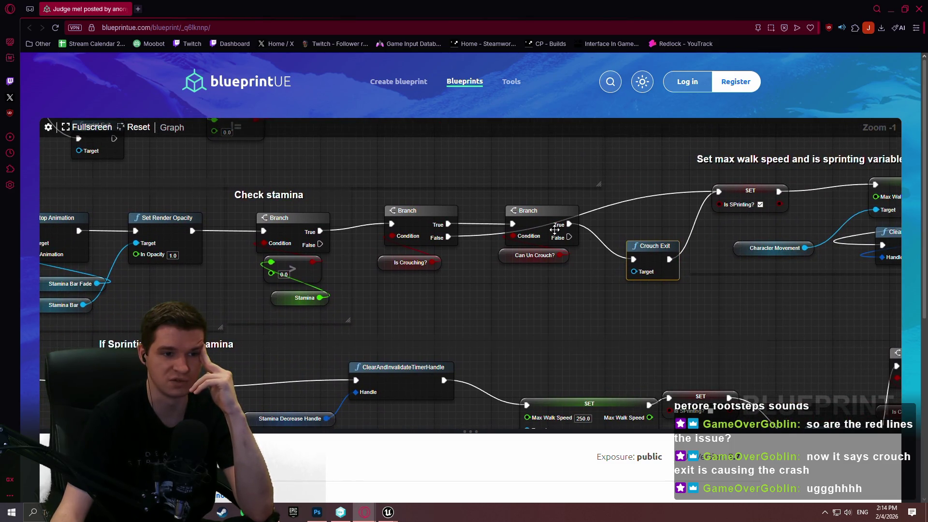
# - Inspect Stop Animation, sprint Exit, If Sprinting stop dec stamina, wait 3s and Crouch Enter, ending on Crouch Exit
pyautogui.moveTo(592, 232)
pyautogui.mouseDown()
pyautogui.moveTo(638, 245)
pyautogui.moveTo(516, 243)
pyautogui.mouseUp()
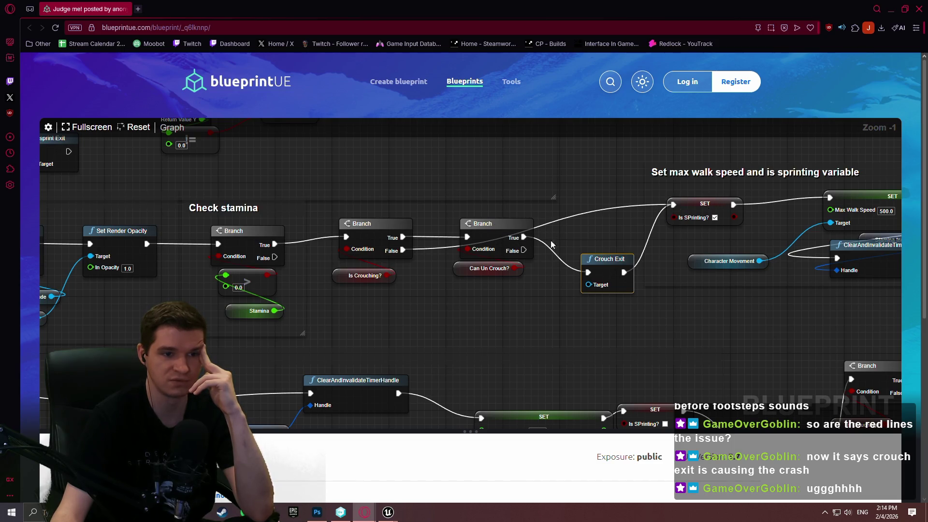
pyautogui.moveTo(500, 323)
pyautogui.mouseDown()
pyautogui.moveTo(680, 301)
pyautogui.moveTo(646, 240)
pyautogui.moveTo(554, 195)
pyautogui.moveTo(533, 232)
pyautogui.moveTo(536, 283)
pyautogui.mouseUp()
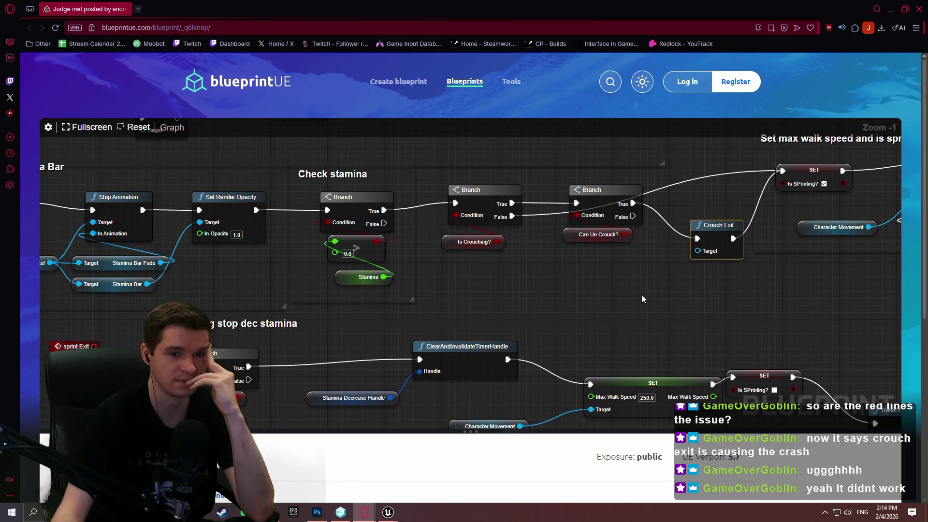
pyautogui.moveTo(641, 294); pyautogui.dragTo(409, 211)
pyautogui.moveTo(652, 273)
pyautogui.mouseDown()
pyautogui.moveTo(106, 245)
pyautogui.moveTo(139, 135)
pyautogui.moveTo(386, 255)
pyautogui.mouseUp()
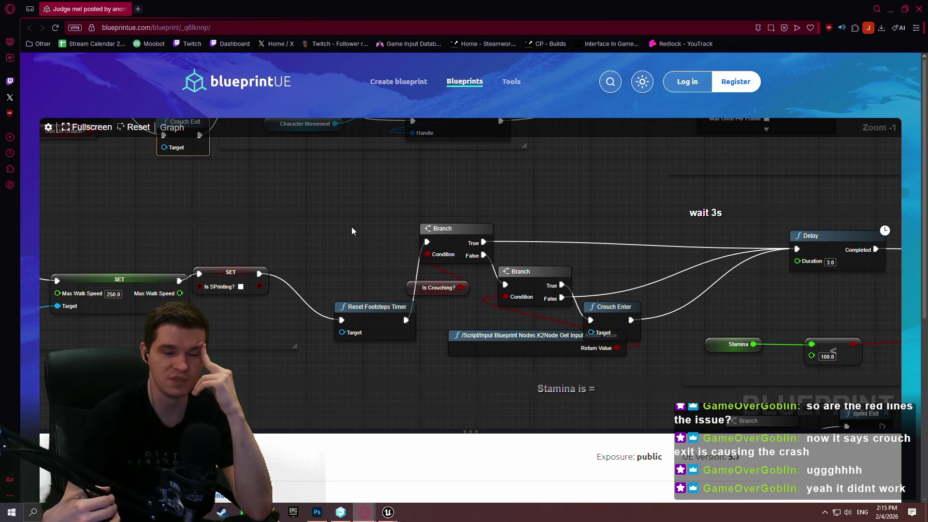
pyautogui.moveTo(445, 320)
pyautogui.mouseDown()
pyautogui.moveTo(506, 314)
pyautogui.moveTo(448, 233)
pyautogui.moveTo(487, 303)
pyautogui.mouseUp()
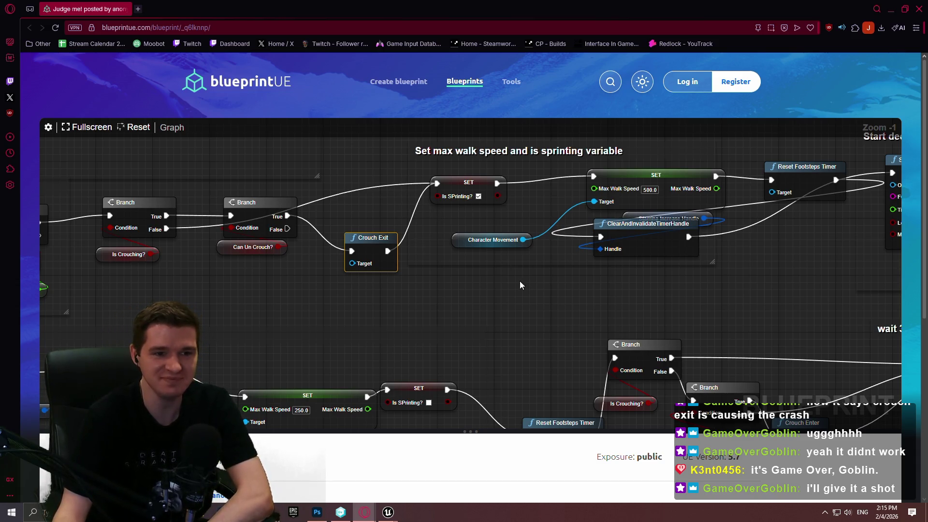
pyautogui.scroll(-1, 524, 283)
pyautogui.scroll(1, 517, 265)
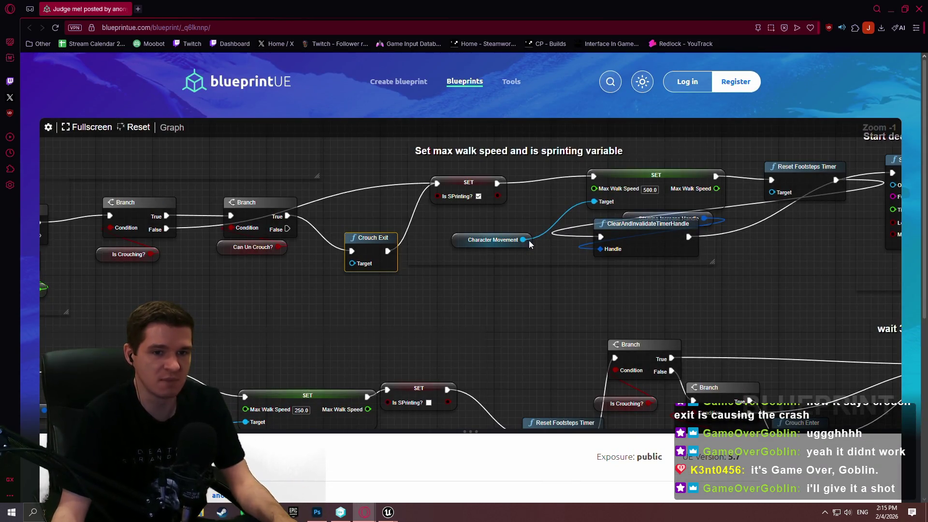
pyautogui.scroll(-4, 532, 237)
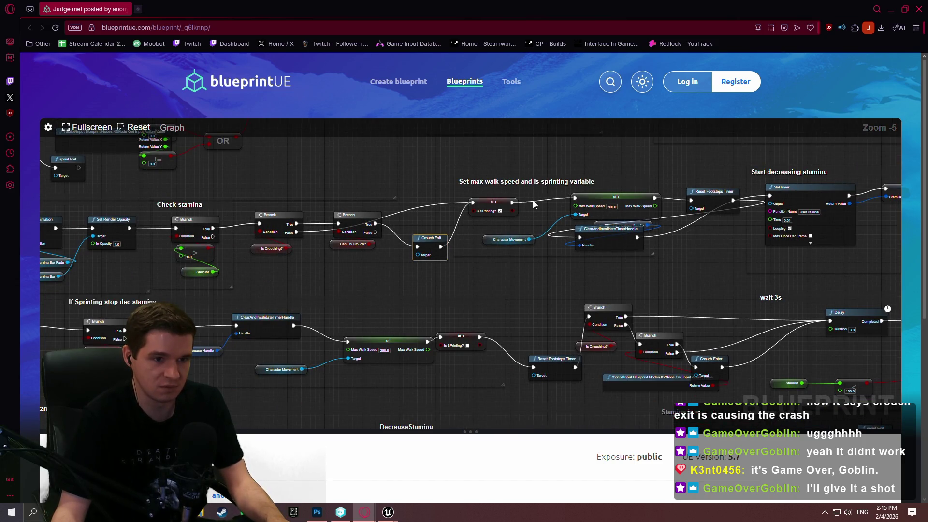
# - Pan over the Sprint Input, CROUCH, IA_Move, SetTimer Footsteps and interact nodes
pyautogui.moveTo(532, 200)
pyautogui.mouseDown()
pyautogui.moveTo(586, 265)
pyautogui.moveTo(819, 318)
pyautogui.moveTo(891, 354)
pyautogui.mouseUp()
pyautogui.moveTo(658, 238); pyautogui.dragTo(572, 365)
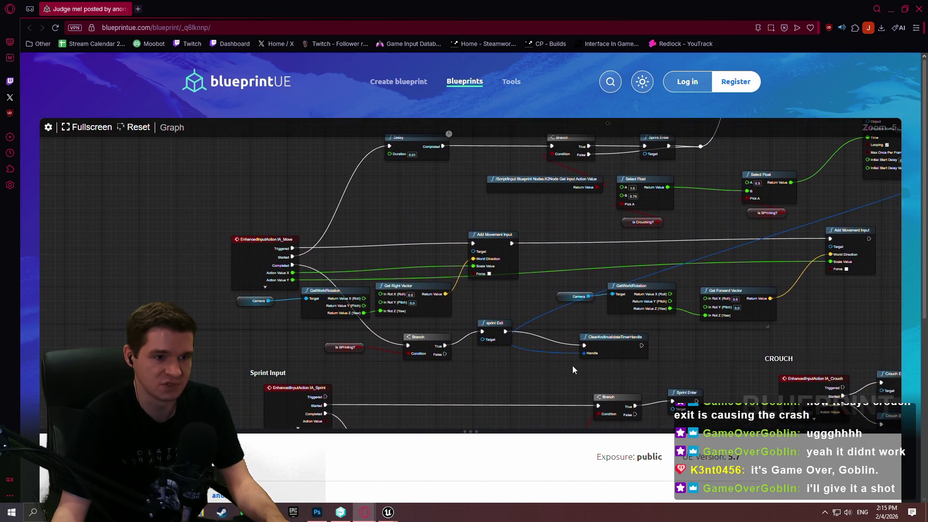
pyautogui.moveTo(660, 253); pyautogui.dragTo(393, 322)
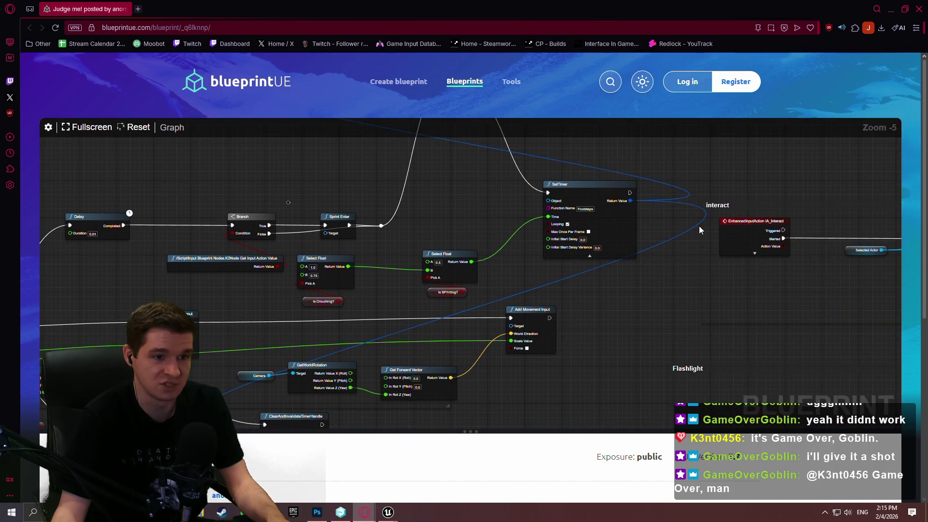
pyautogui.moveTo(698, 225); pyautogui.dragTo(652, 305)
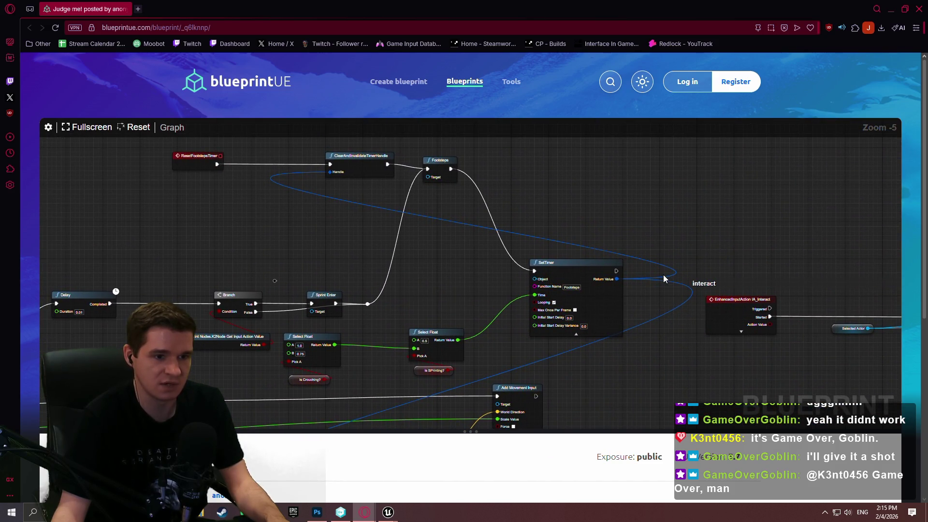
pyautogui.moveTo(662, 302)
pyautogui.mouseDown()
pyautogui.moveTo(691, 320)
pyautogui.moveTo(776, 223)
pyautogui.moveTo(764, 234)
pyautogui.moveTo(639, 232)
pyautogui.mouseUp()
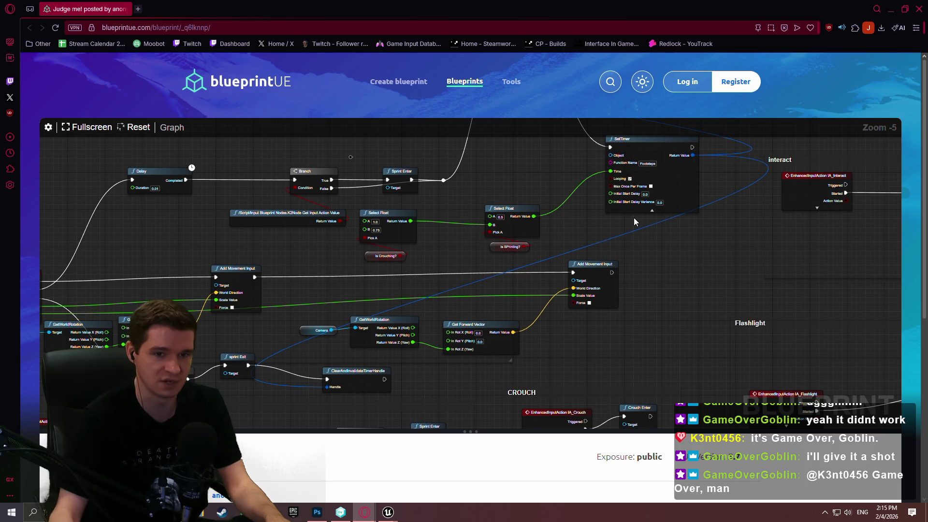
# - Review the Start decreasing stamina, Show Stamina Bar and Check stamina sections
pyautogui.scroll(-5, 722, 254)
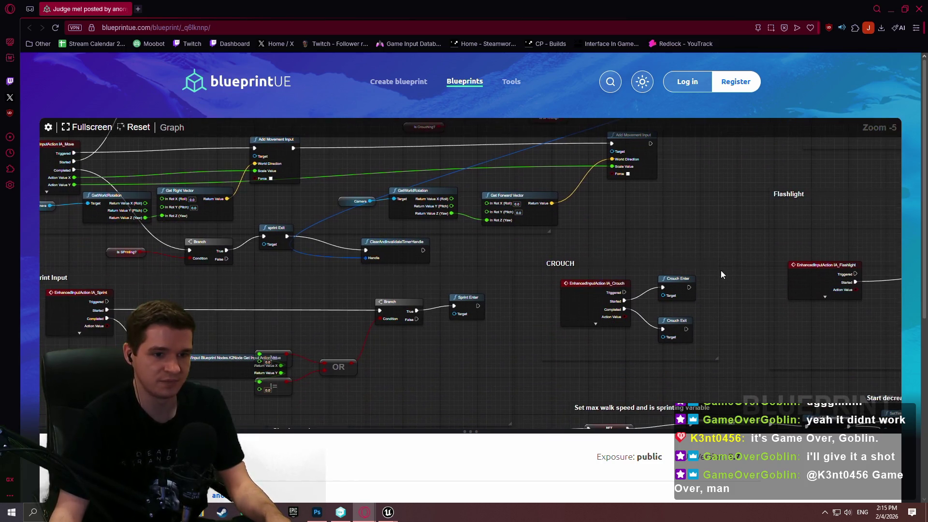
pyautogui.moveTo(655, 253); pyautogui.dragTo(528, 209)
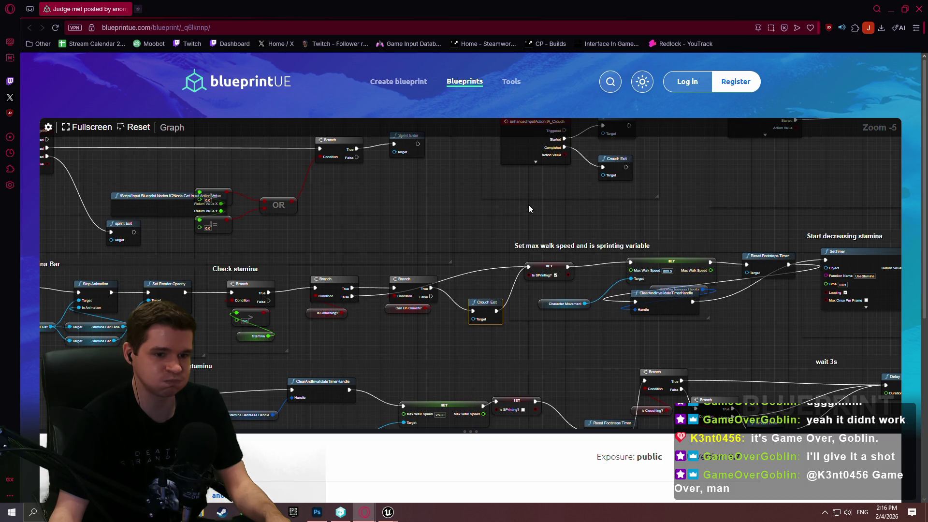
pyautogui.scroll(-4, 446, 233)
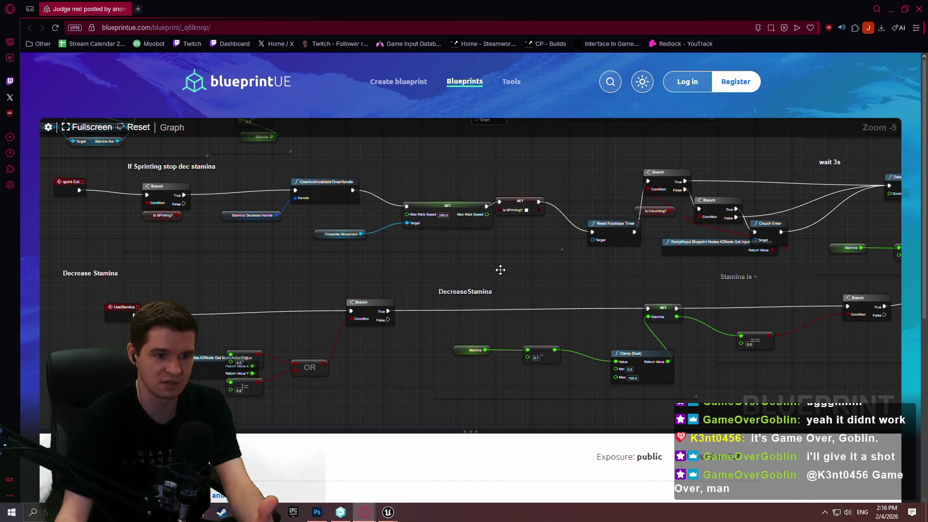
pyautogui.moveTo(399, 256); pyautogui.dragTo(524, 308)
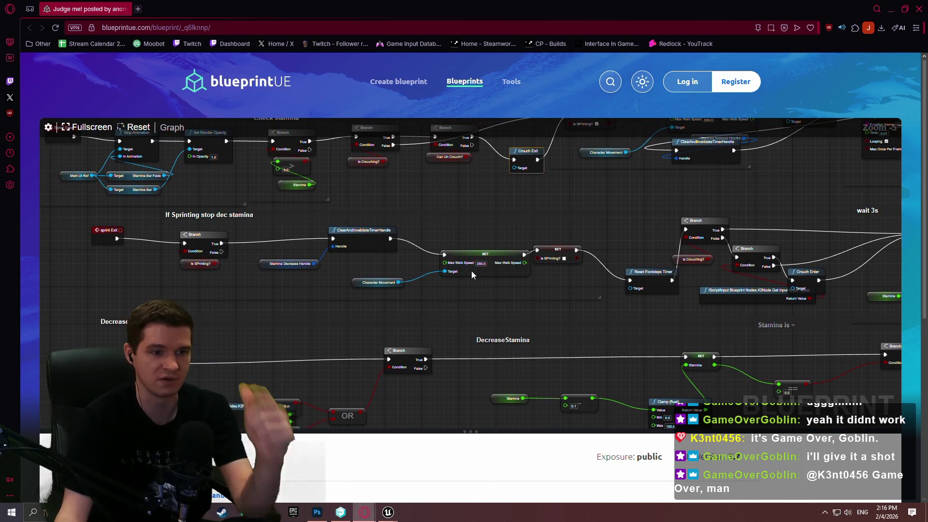
pyautogui.moveTo(512, 221); pyautogui.dragTo(578, 275)
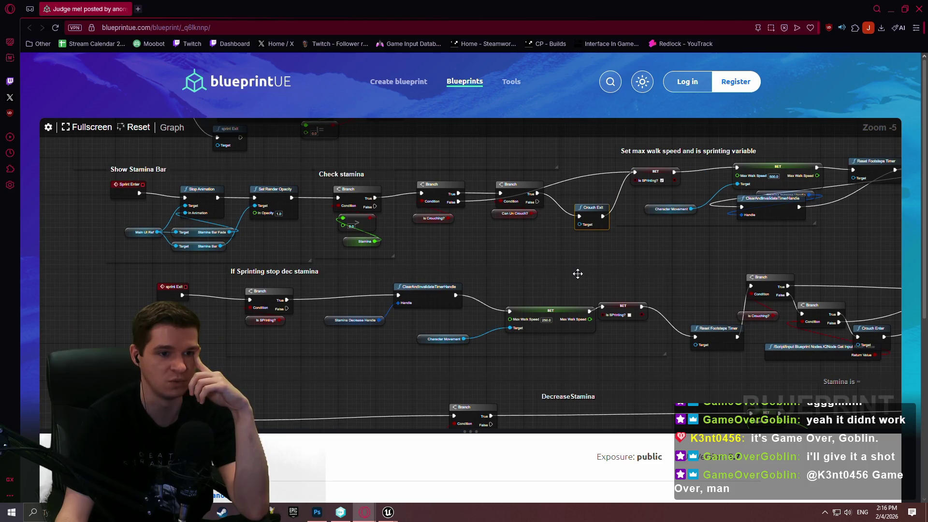
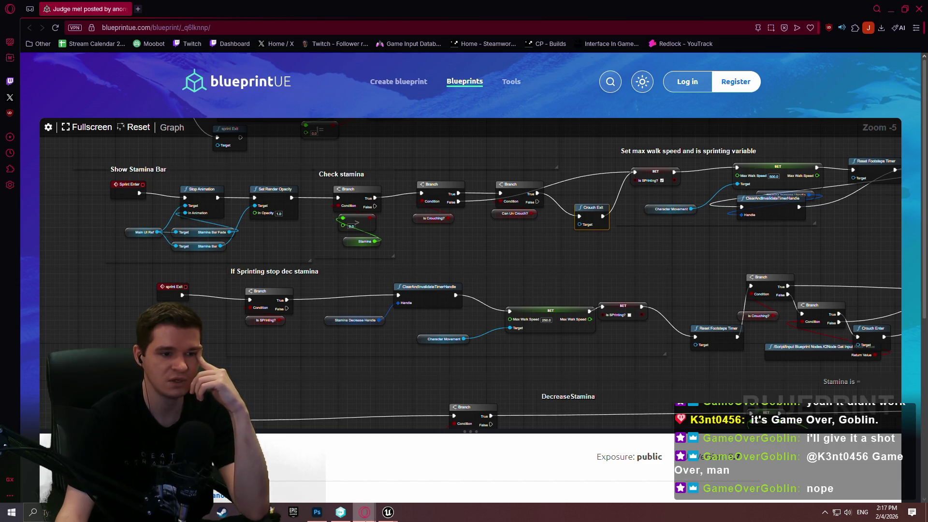
# - Close the Redlock game preview and return to BP_Hazard_Box's event graph in Unreal Editor
pyautogui.moveTo(395, 514)
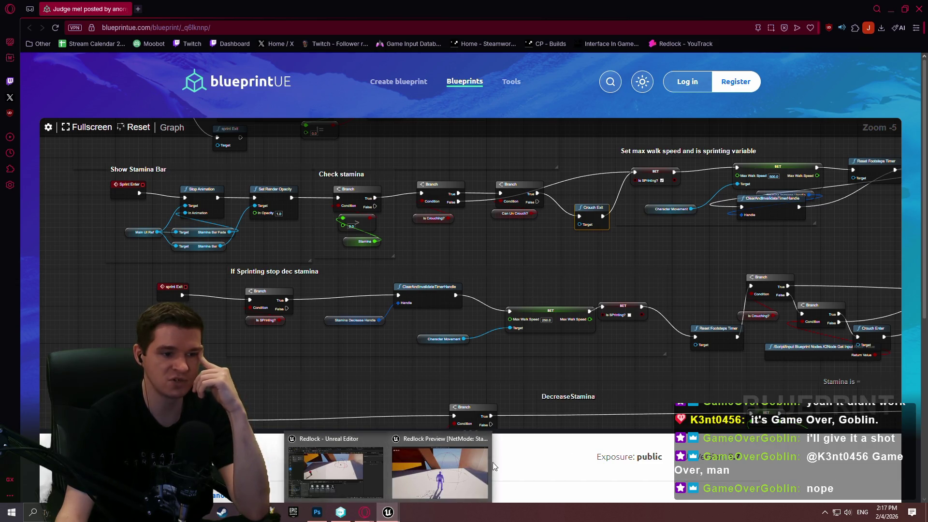
pyautogui.click(424, 472)
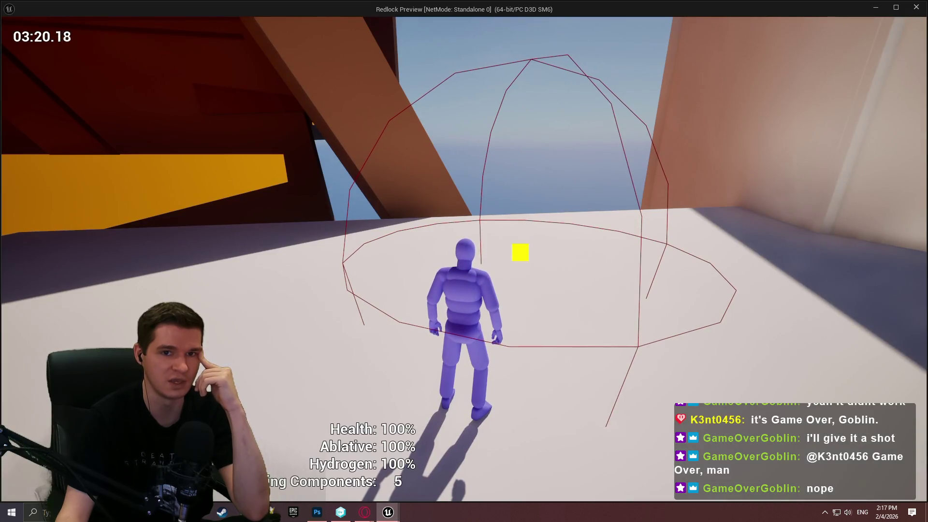
pyautogui.click(916, 8)
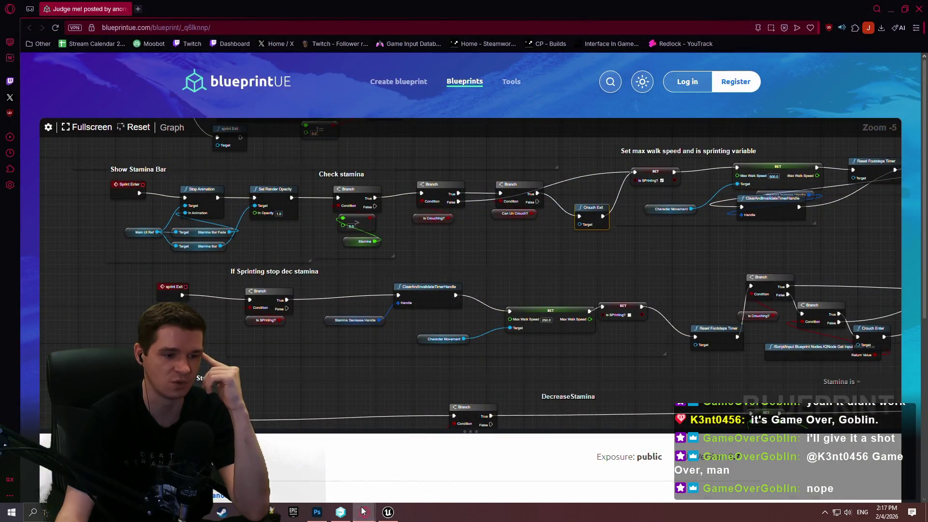
pyautogui.click(363, 511)
pyautogui.click(513, 22)
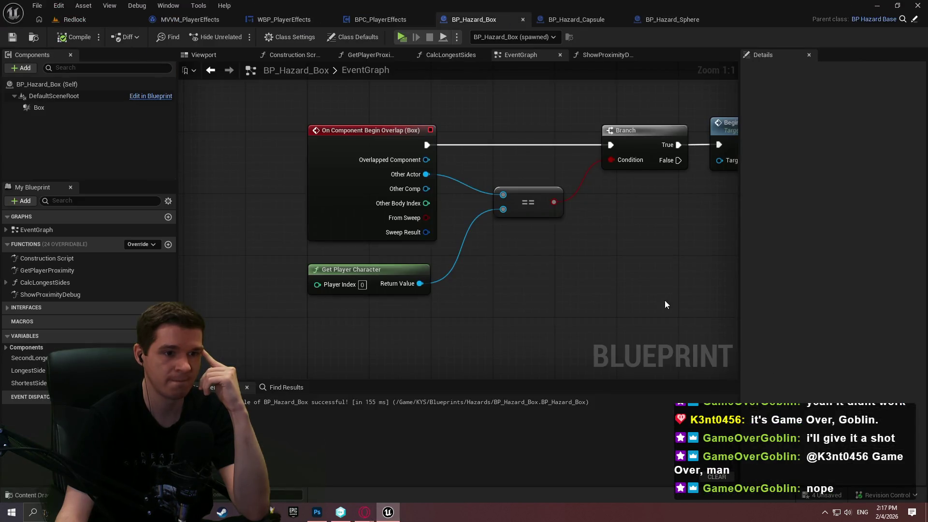
# - Add a new event dispatcher named PlayerOverlapsHazard to BP_Hazard_Box
pyautogui.scroll(-6, 665, 305)
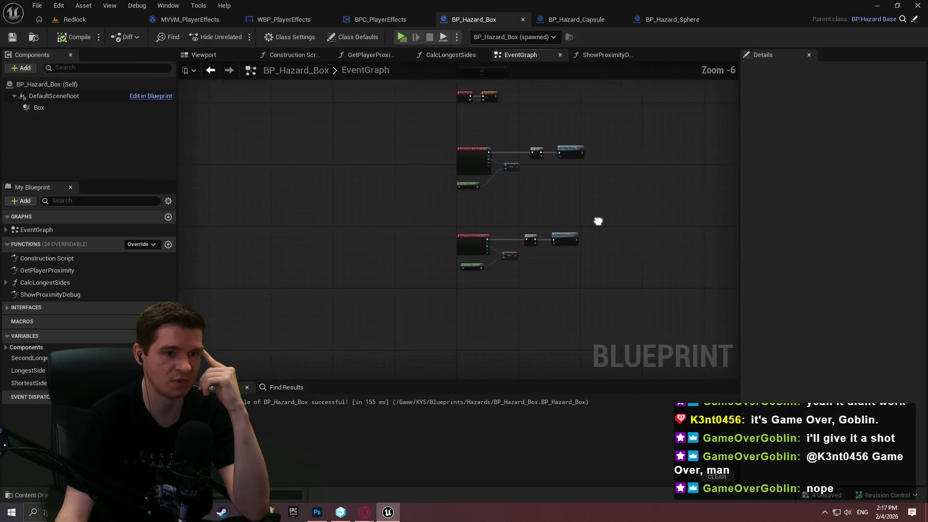
pyautogui.moveTo(598, 220); pyautogui.dragTo(501, 235)
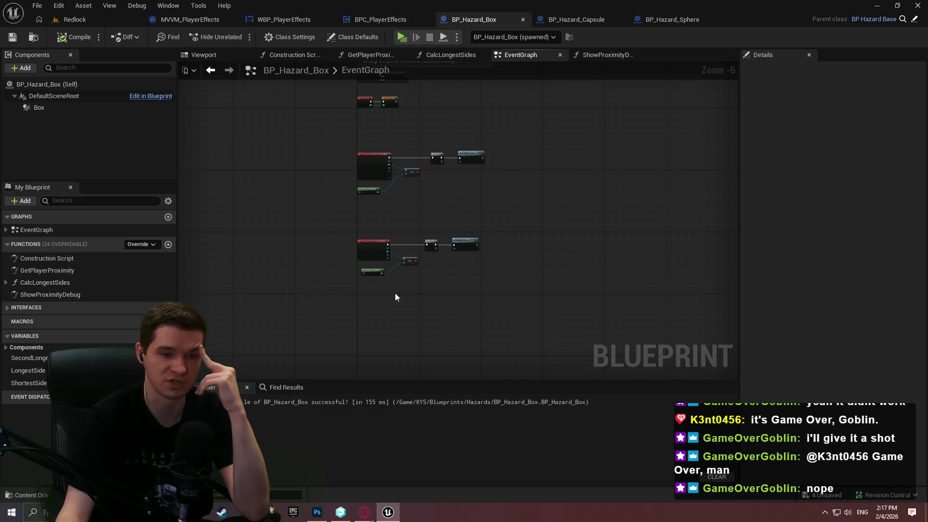
pyautogui.moveTo(593, 7)
pyautogui.mouseDown()
pyautogui.moveTo(801, 28)
pyautogui.moveTo(676, 48)
pyautogui.mouseUp()
pyautogui.scroll(-2, 317, 265)
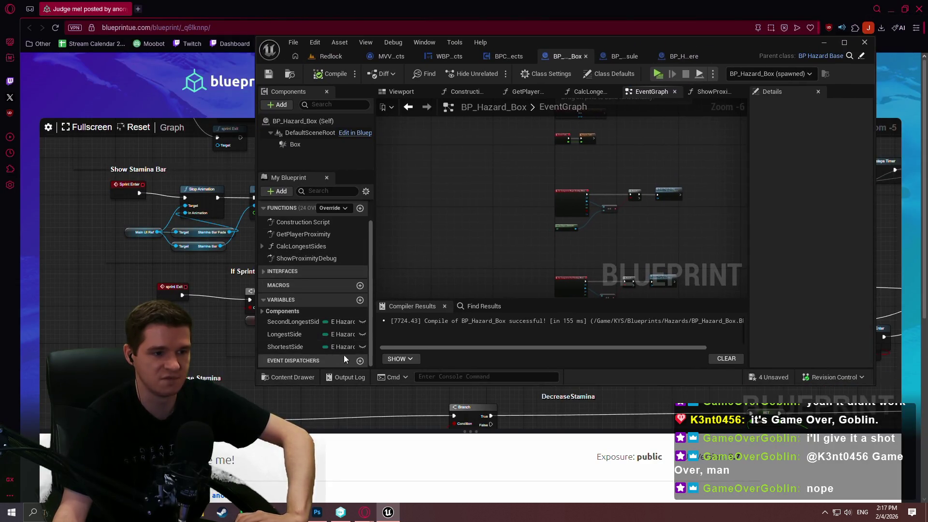
pyautogui.doubleClick(651, 42)
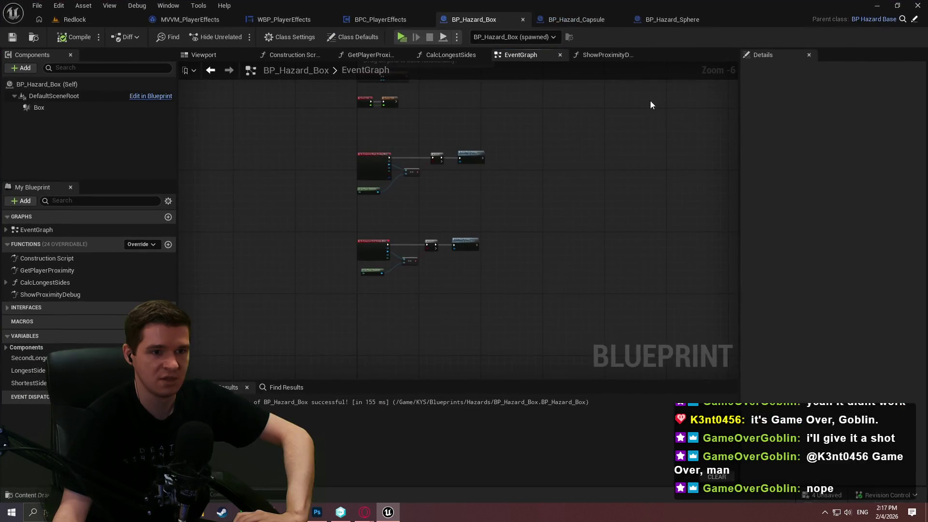
pyautogui.scroll(5, 464, 145)
pyautogui.click(168, 397)
pyautogui.write('PlayerO')
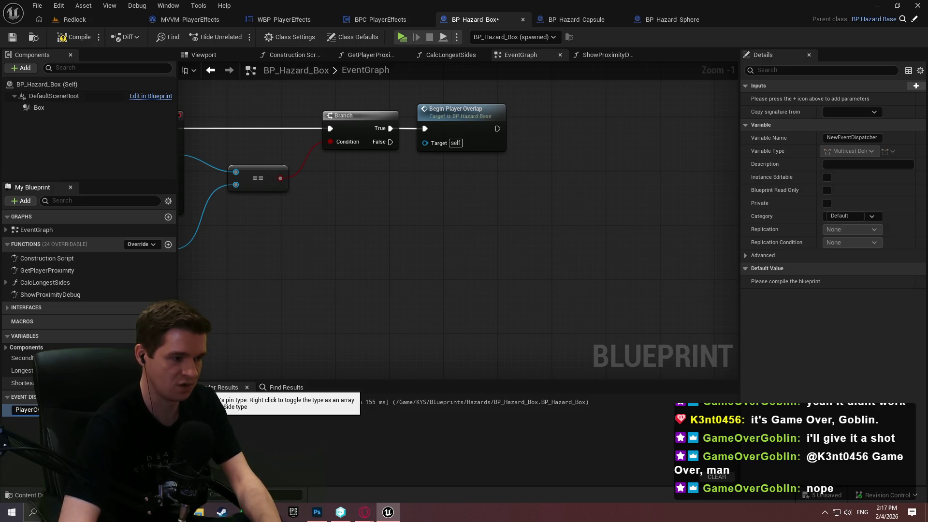
pyautogui.press('Return')
# - Place a Call PlayerOverlapsHazard node and wire it right after Begin Player Overlap
pyautogui.moveTo(29, 408)
pyautogui.mouseDown()
pyautogui.moveTo(541, 153)
pyautogui.moveTo(563, 126)
pyautogui.mouseUp()
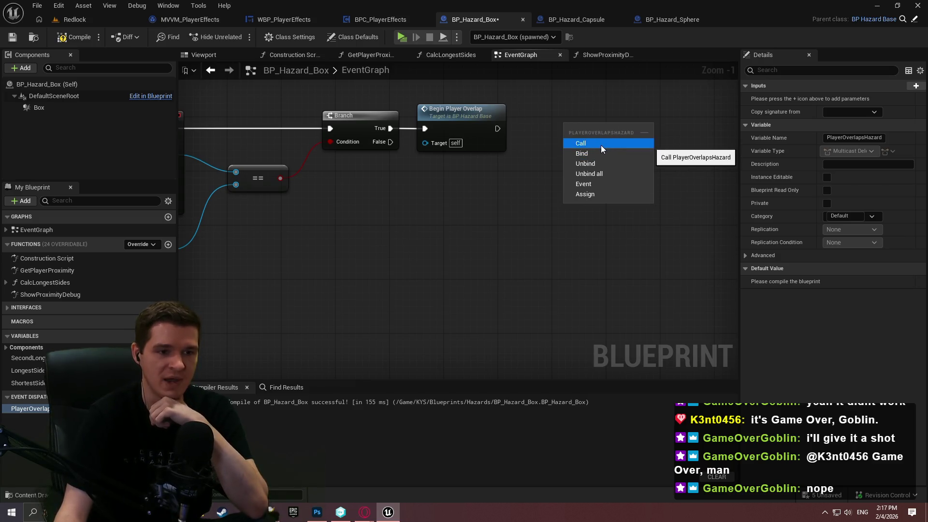
pyautogui.click(600, 147)
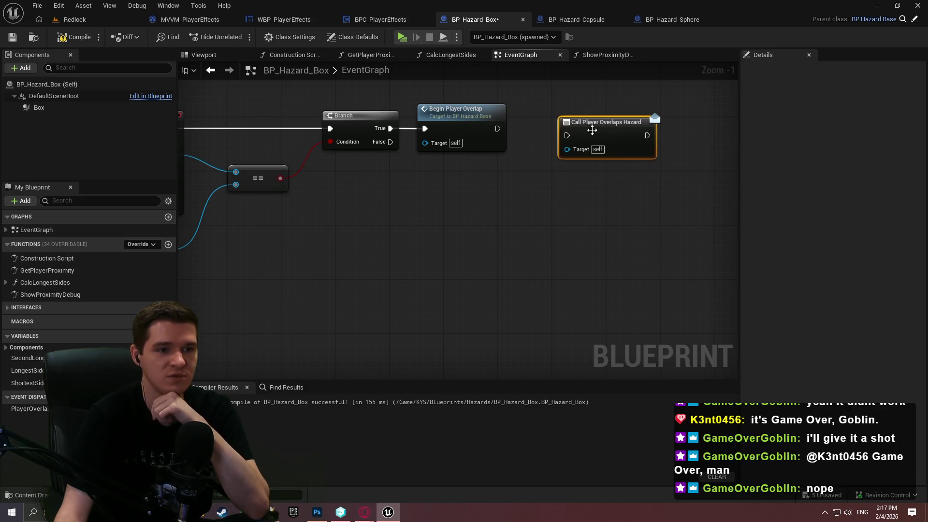
pyautogui.moveTo(567, 135); pyautogui.dragTo(498, 128)
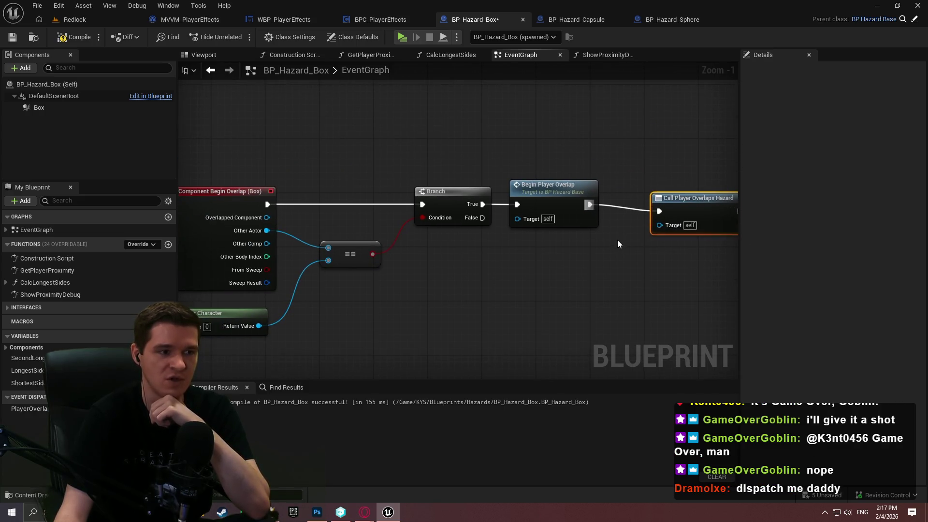
pyautogui.moveTo(626, 202)
pyautogui.mouseDown()
pyautogui.moveTo(599, 190)
pyautogui.moveTo(613, 197)
pyautogui.mouseUp()
pyautogui.click(582, 240)
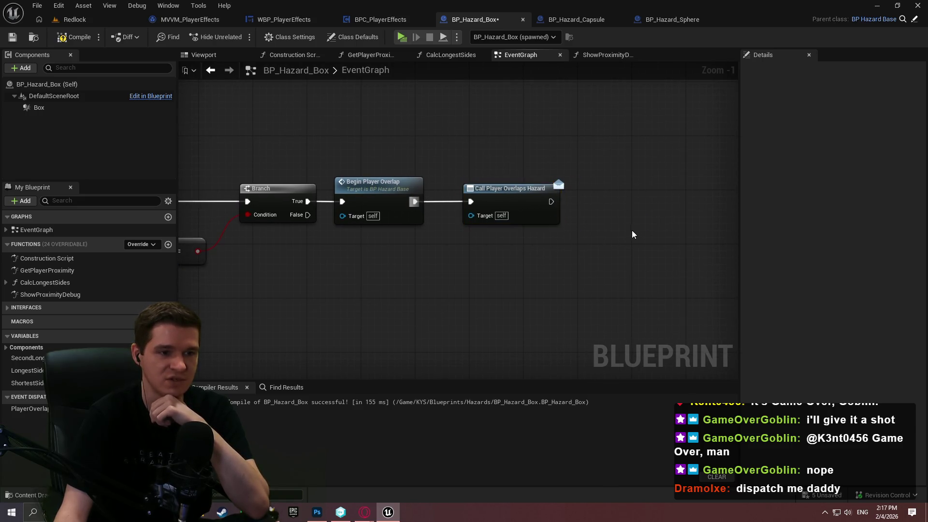
pyautogui.moveTo(598, 254); pyautogui.dragTo(635, 242)
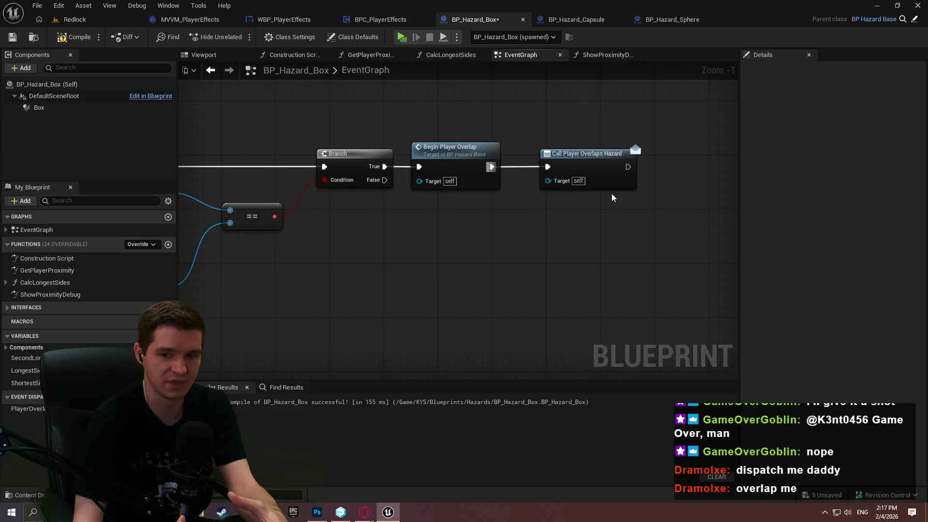
pyautogui.scroll(-3, 611, 193)
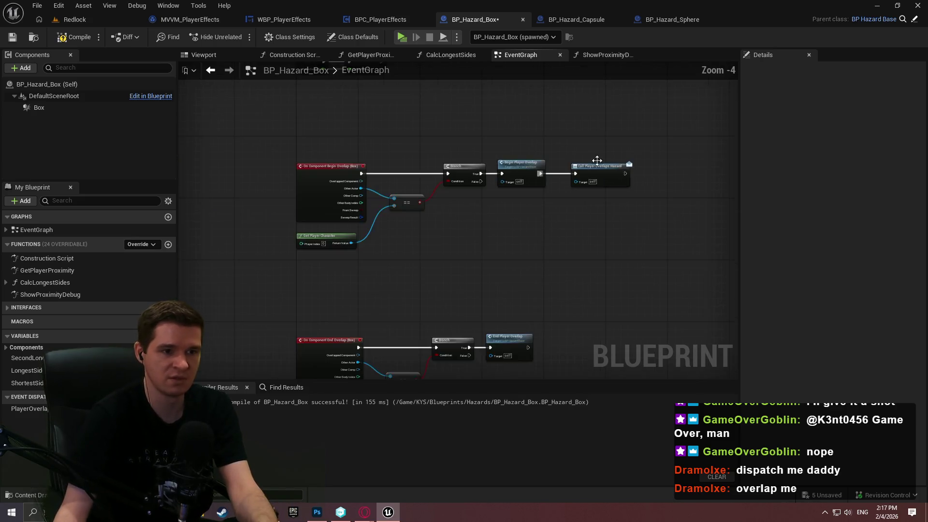
# - Wire a Bind Event to Player Overlaps Hazard node after Calc Longest Sides, with a Create Event node
pyautogui.scroll(4, 505, 160)
pyautogui.rightClick(517, 163)
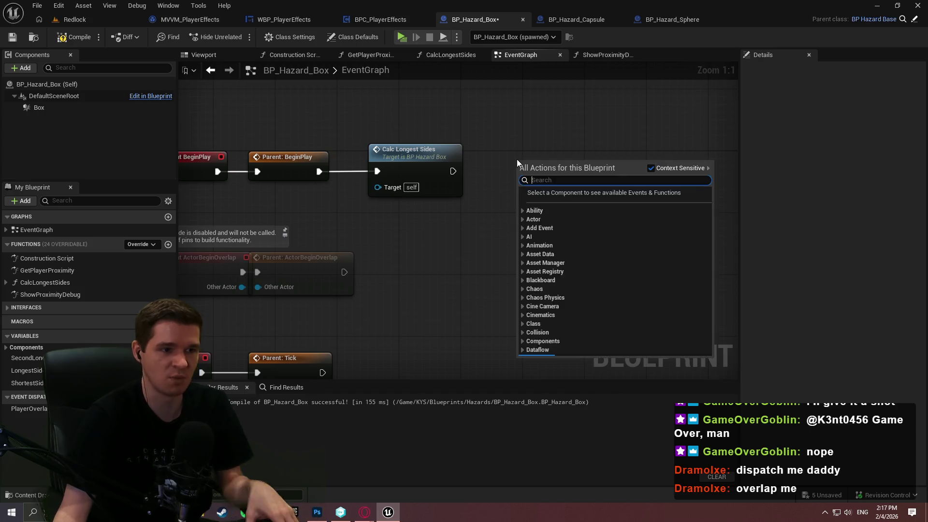
pyautogui.write('bind even')
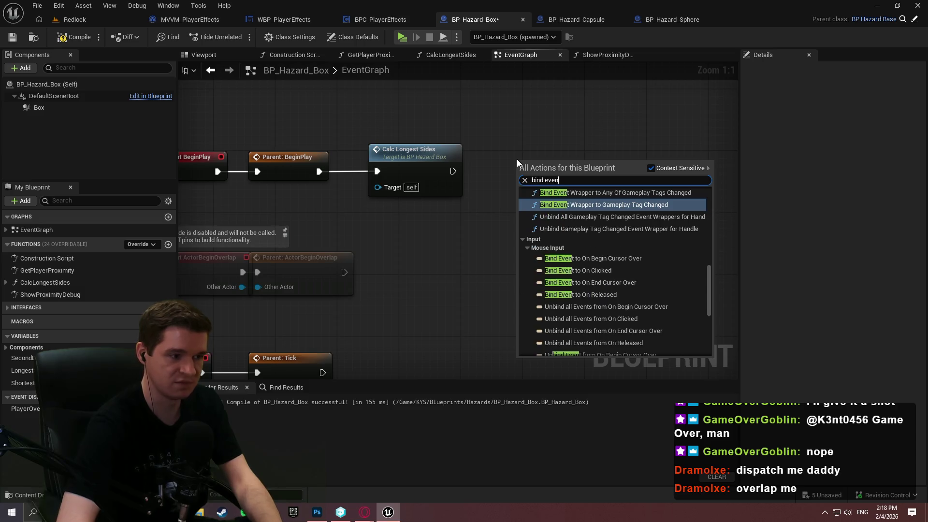
pyautogui.write('t player')
pyautogui.press('Return')
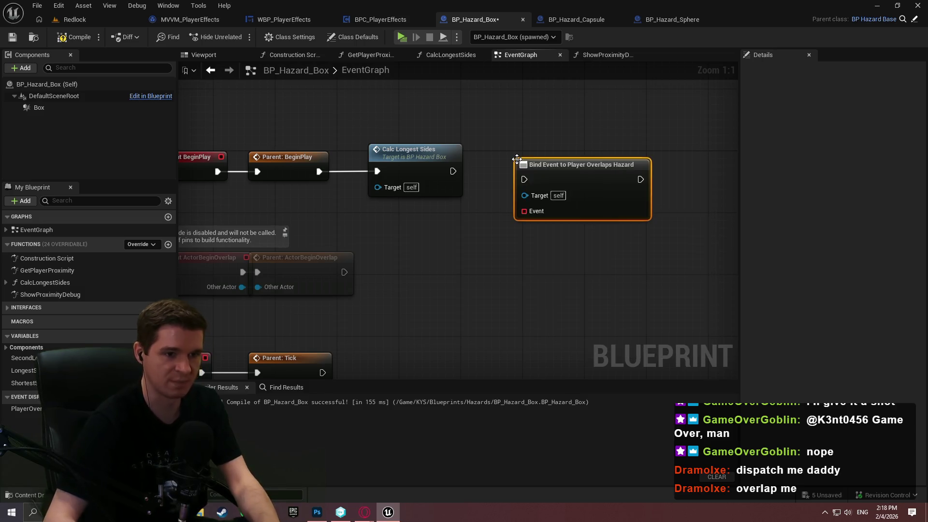
pyautogui.moveTo(528, 200)
pyautogui.mouseDown()
pyautogui.moveTo(660, 176)
pyautogui.moveTo(599, 216)
pyautogui.mouseUp()
pyautogui.write('create')
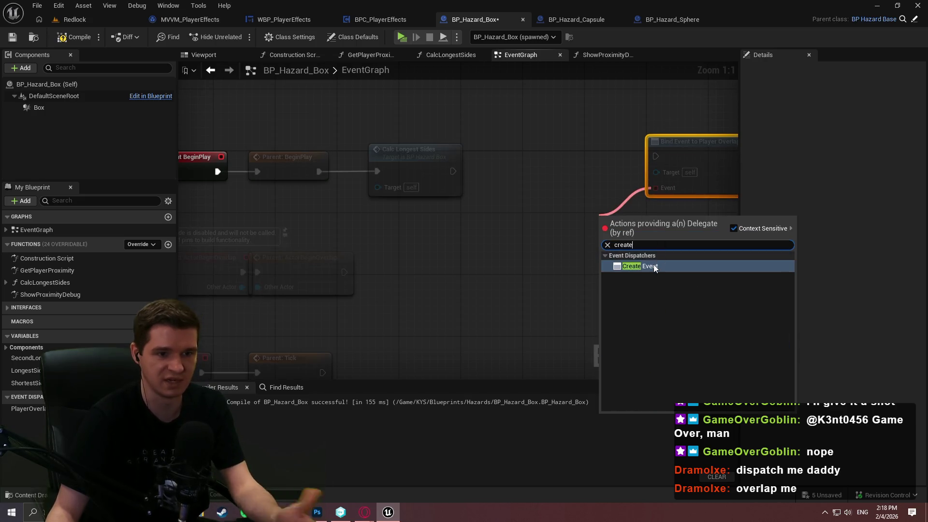
pyautogui.click(653, 266)
pyautogui.moveTo(645, 279)
pyautogui.mouseDown()
pyautogui.moveTo(580, 259)
pyautogui.moveTo(514, 255)
pyautogui.mouseUp()
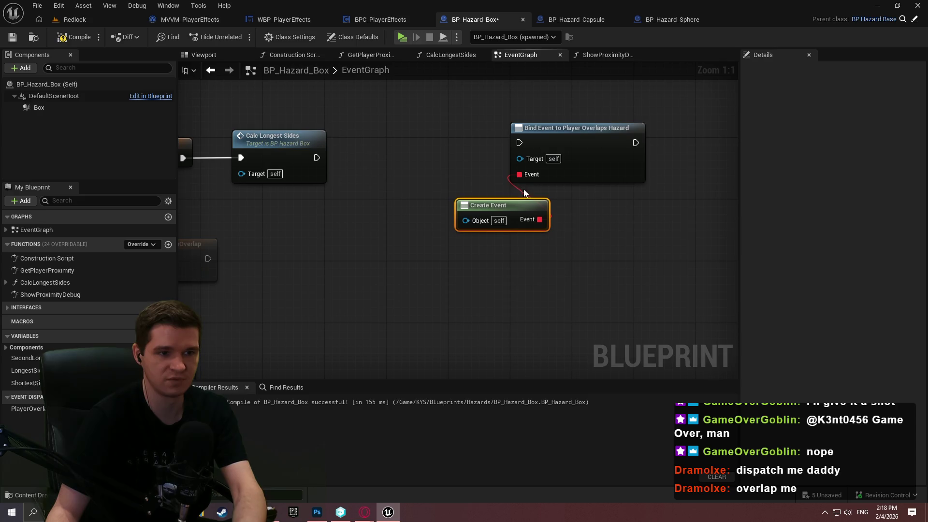
pyautogui.moveTo(520, 143); pyautogui.dragTo(317, 158)
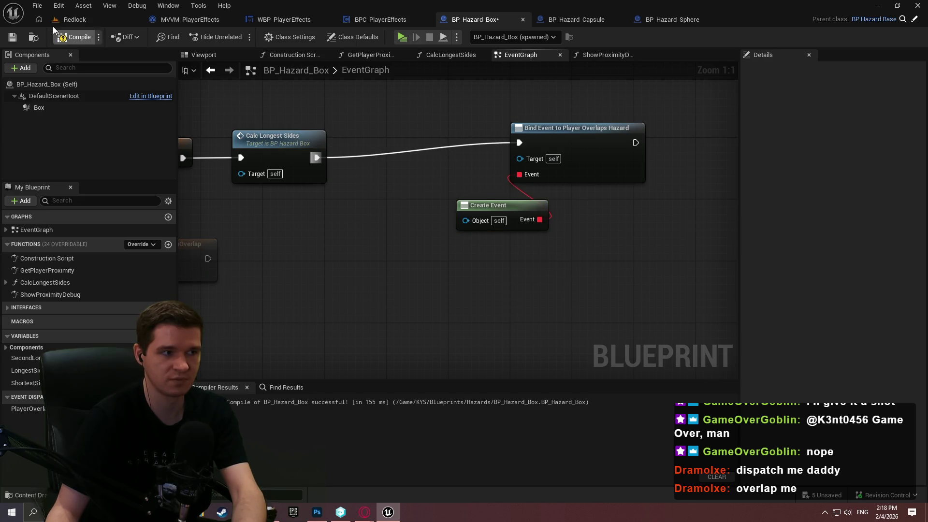
# - Give Create Event a matching CustomEvent, then compile and save BP_Hazard_Box
pyautogui.click(62, 37)
pyautogui.click(499, 257)
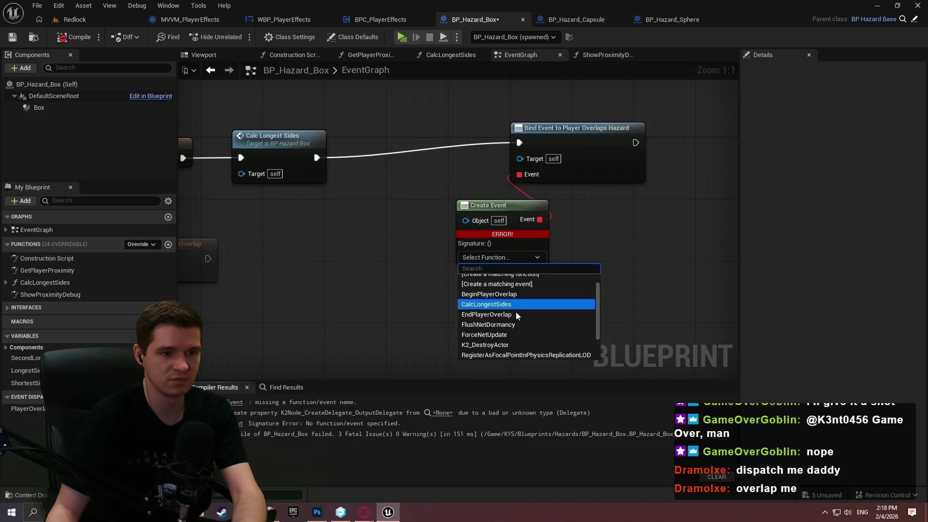
pyautogui.click(516, 300)
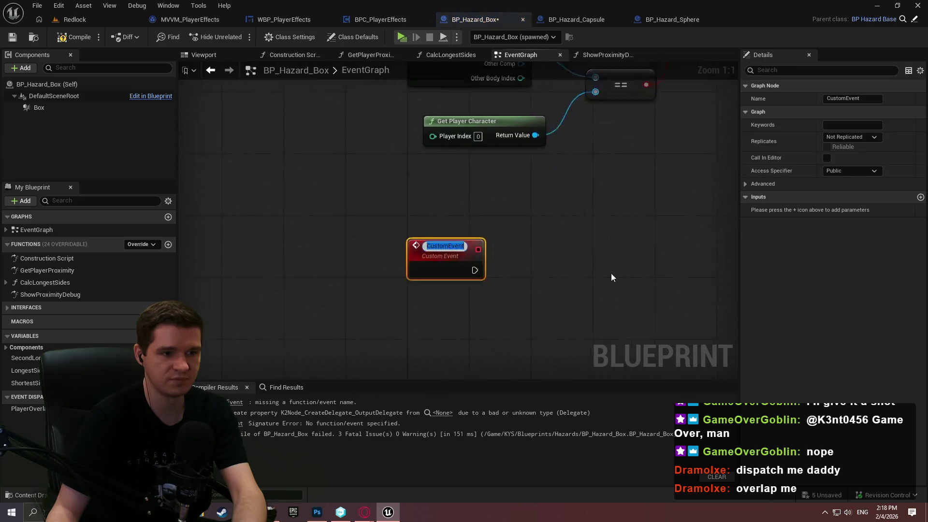
pyautogui.press('Return')
pyautogui.click(519, 244)
pyautogui.moveTo(519, 244)
pyautogui.mouseDown()
pyautogui.moveTo(475, 269)
pyautogui.moveTo(537, 277)
pyautogui.mouseUp()
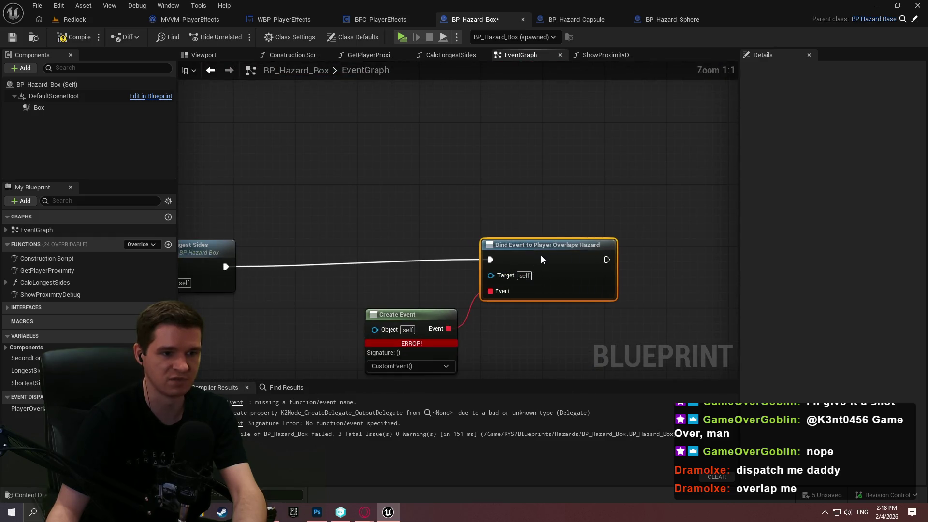
pyautogui.click(521, 344)
pyautogui.moveTo(522, 344); pyautogui.dragTo(574, 252)
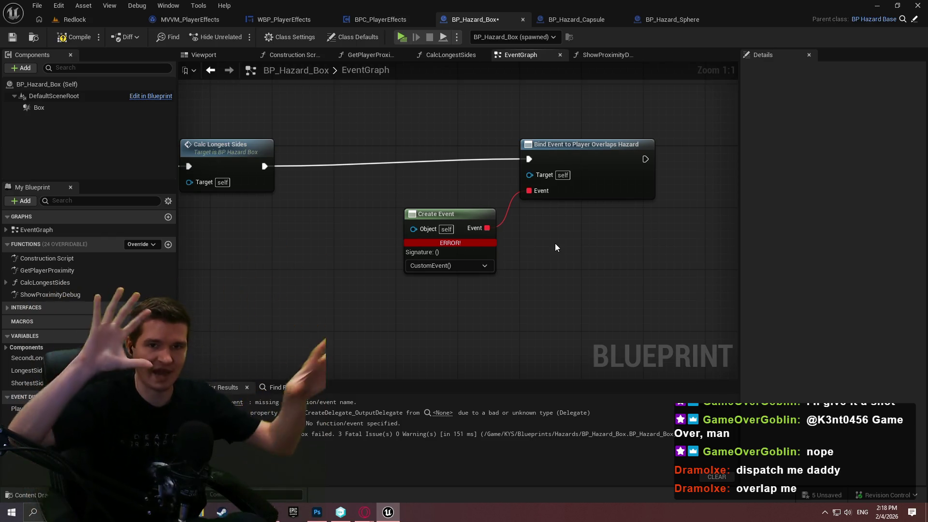
pyautogui.hotkey('ctrl', 's')
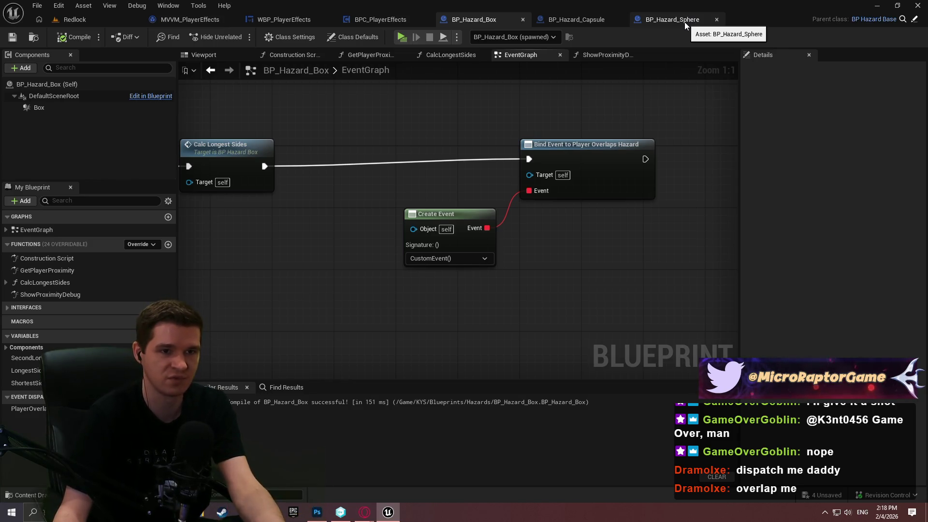
# - In BP_Hazard_Sphere's event graph, add a SpawnActor node set to BP Hazard Box and compile
pyautogui.click(685, 25)
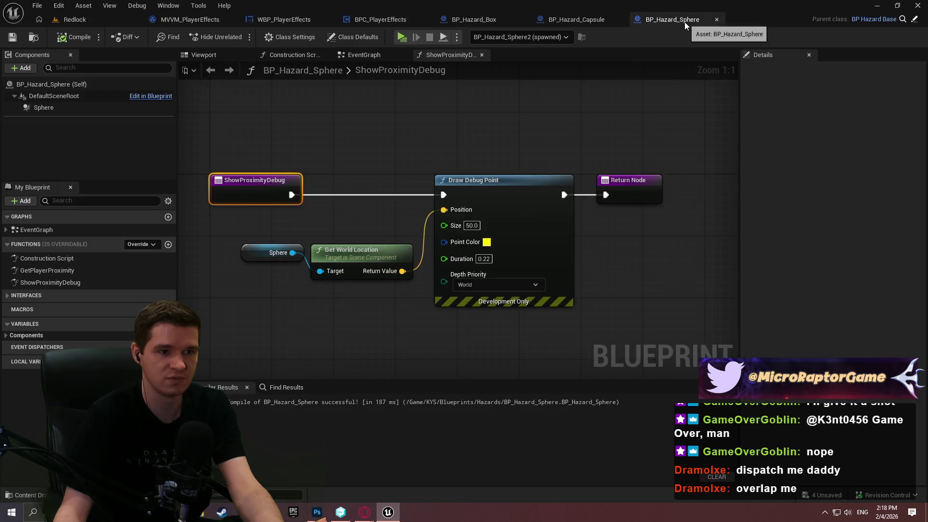
pyautogui.click(370, 56)
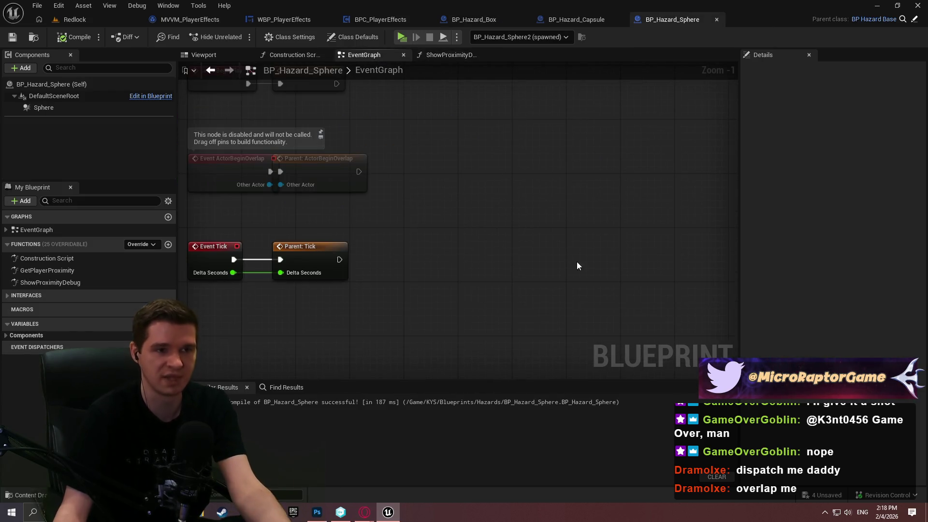
pyautogui.rightClick(491, 169)
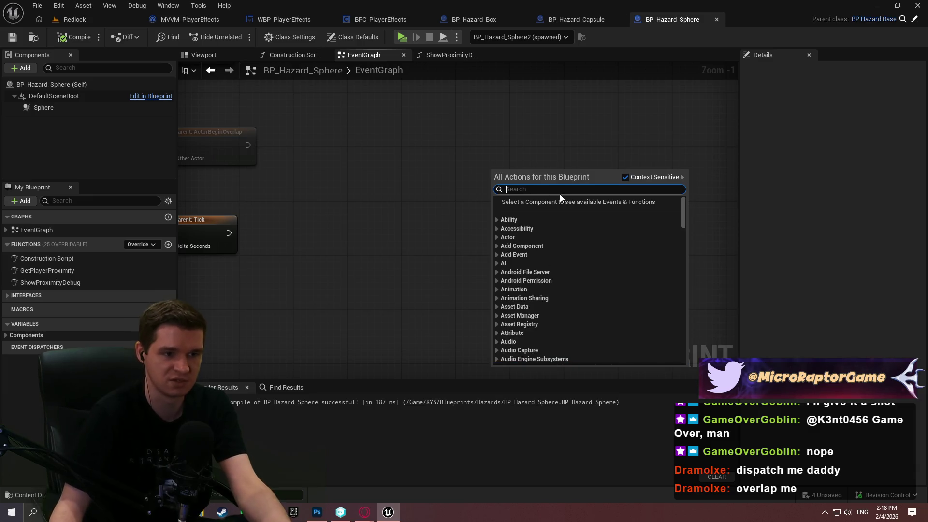
pyautogui.write('create actp')
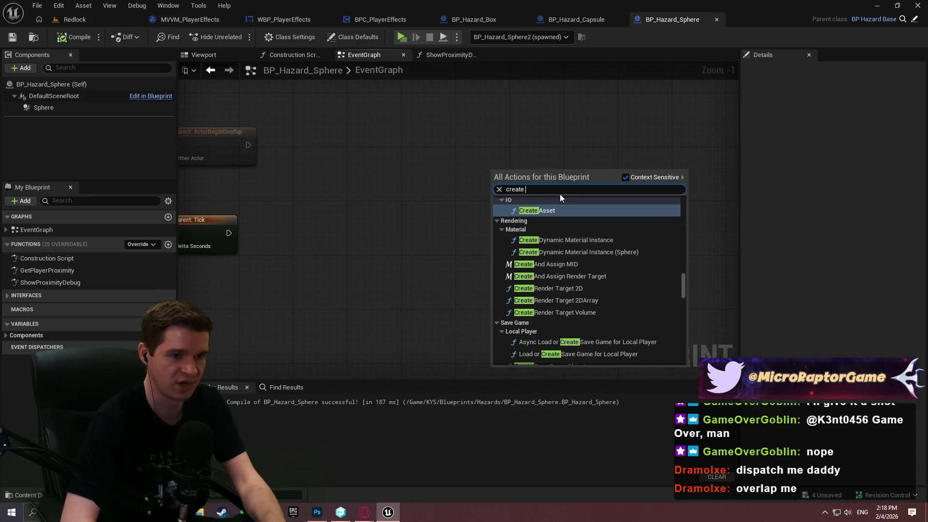
pyautogui.hotkey('ctrl', 'a')
pyautogui.write('spaw')
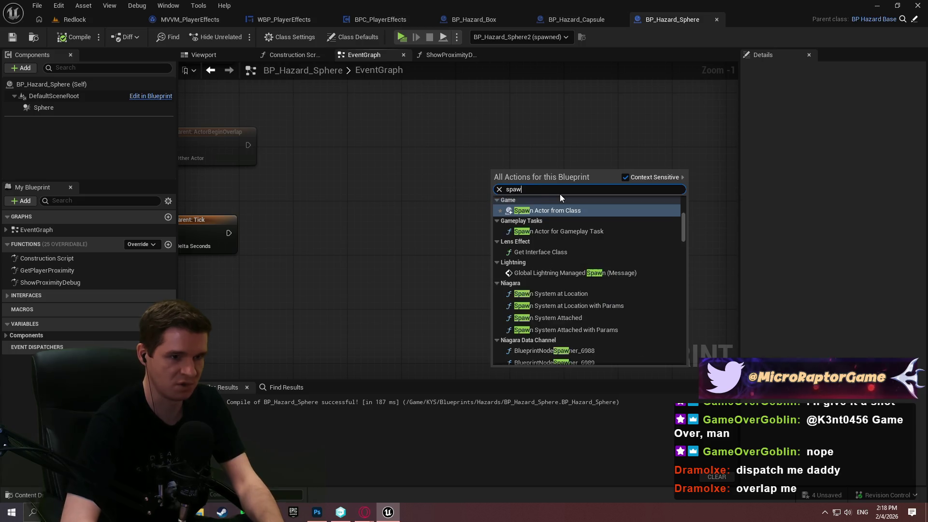
pyautogui.write('n actor')
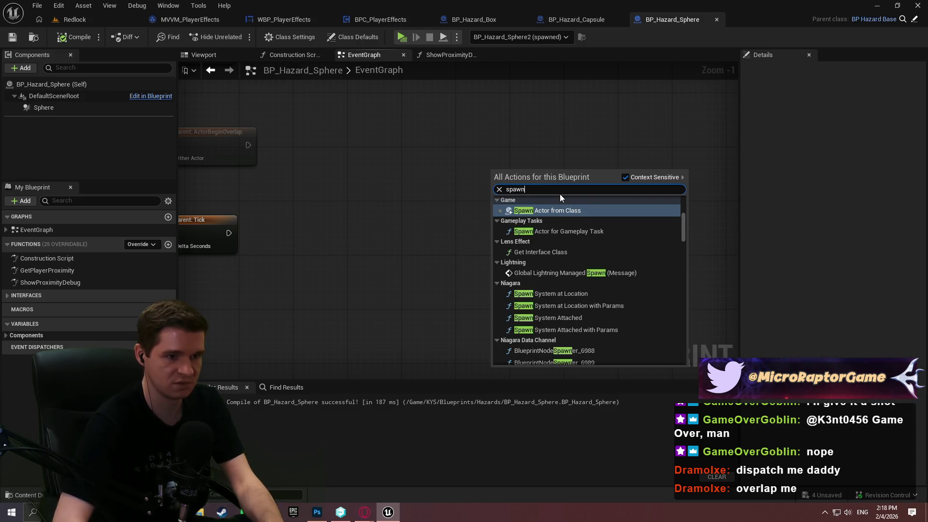
pyautogui.click(537, 207)
pyautogui.click(526, 207)
pyautogui.write('hazar')
pyautogui.click(575, 246)
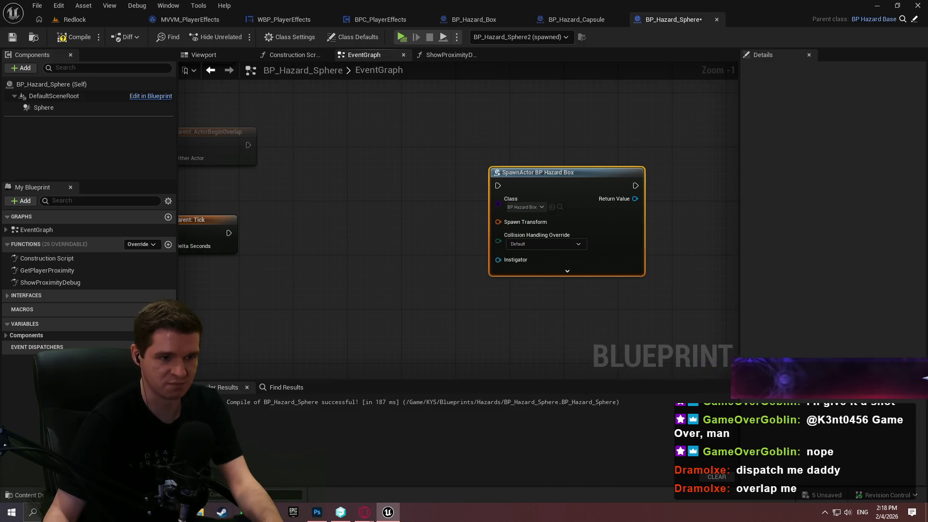
pyautogui.click(65, 38)
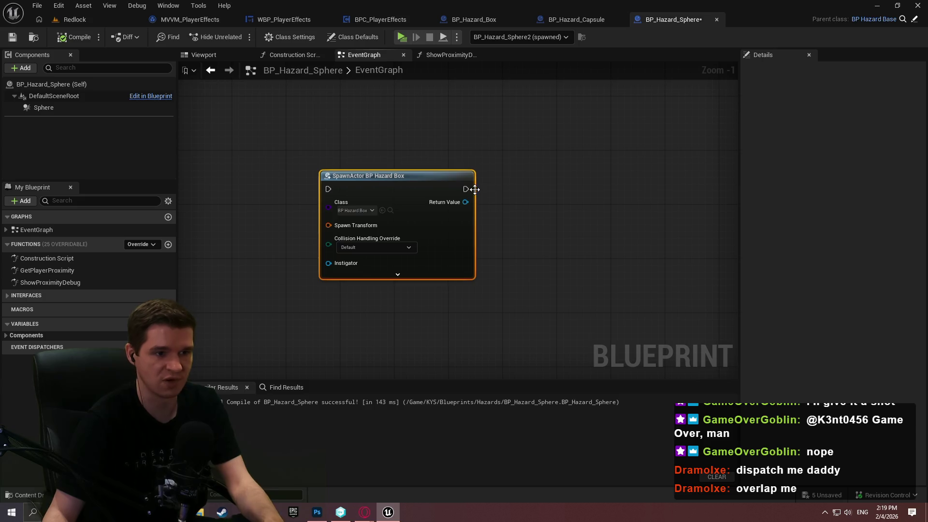
# - Add a Bind Event to Player Overlaps Hazard node beside the spawn node
pyautogui.moveTo(465, 202); pyautogui.dragTo(532, 199)
pyautogui.write('bind event to ')
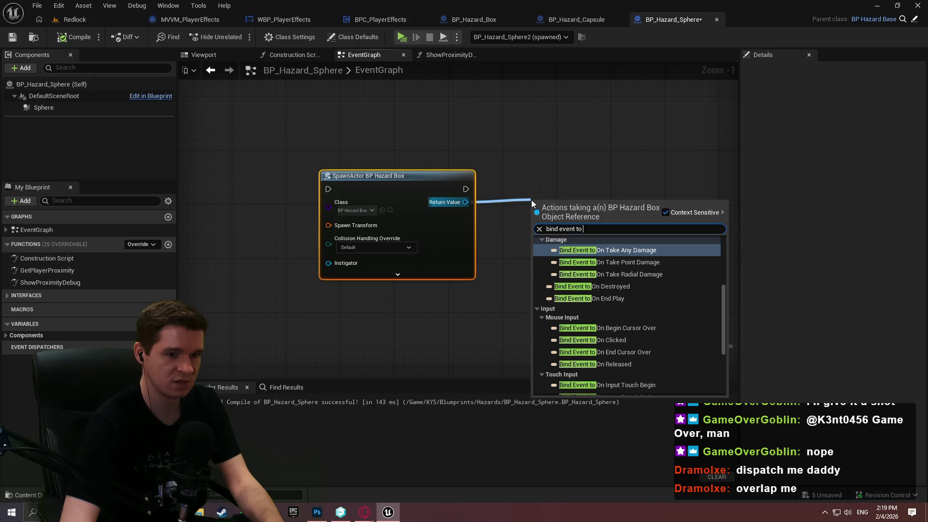
pyautogui.write('enter')
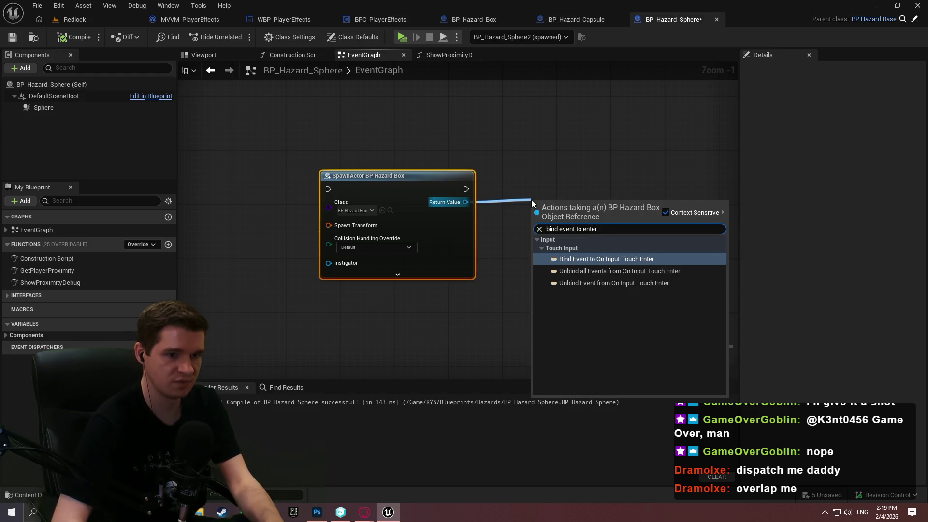
pyautogui.press('BackSpace')
pyautogui.press('BackSpace')
pyautogui.press('BackSpace')
pyautogui.hotkey('ctrl', 'a')
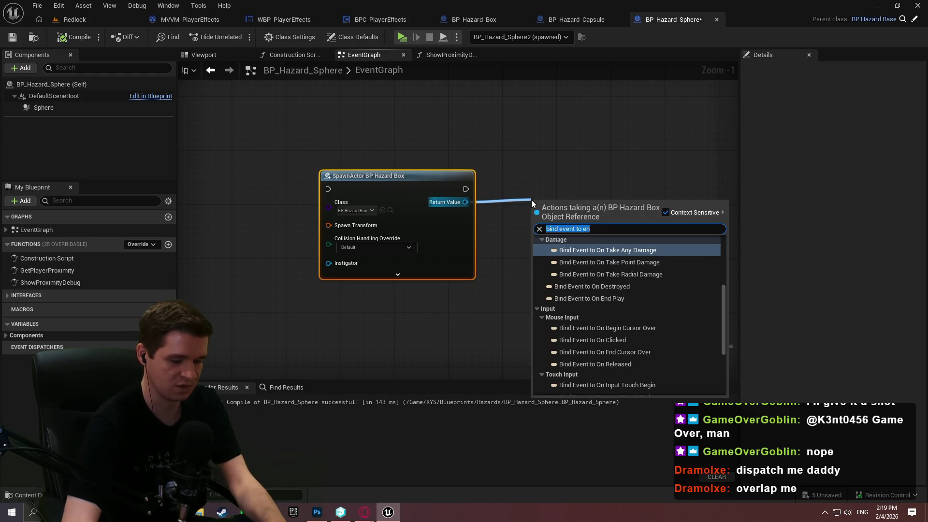
pyautogui.write('hazard')
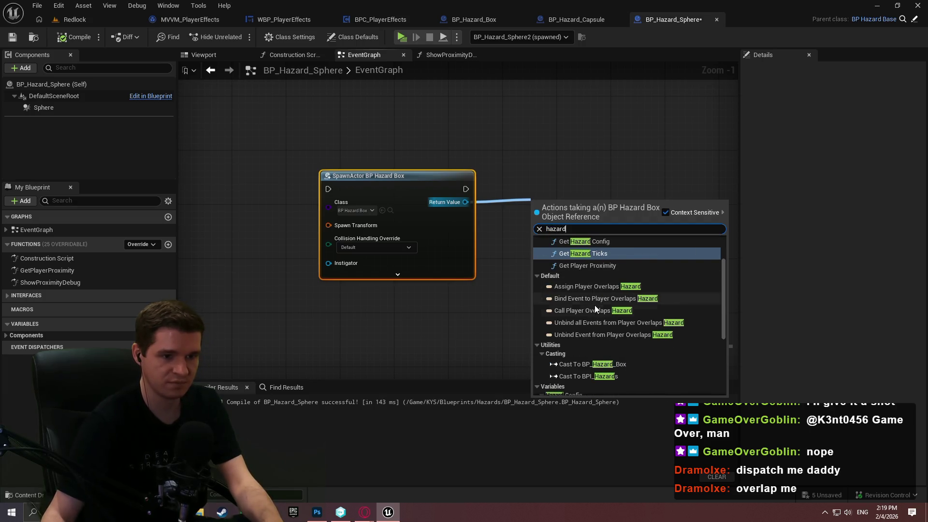
pyautogui.click(597, 299)
pyautogui.moveTo(584, 215)
pyautogui.mouseDown()
pyautogui.moveTo(642, 193)
pyautogui.moveTo(610, 185)
pyautogui.moveTo(604, 201)
pyautogui.mouseUp()
# - Box-select the spawn and bind test nodes and delete them
pyautogui.click(564, 248)
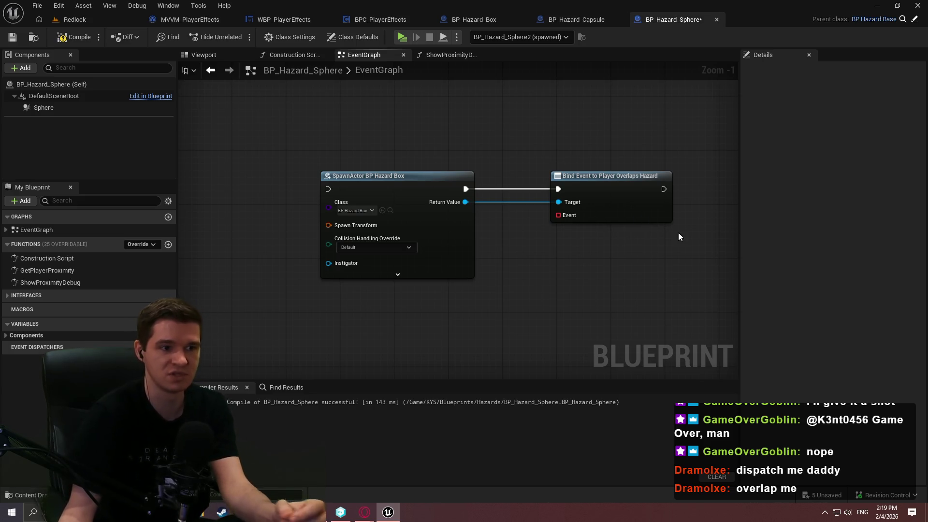
pyautogui.moveTo(696, 302); pyautogui.dragTo(314, 167)
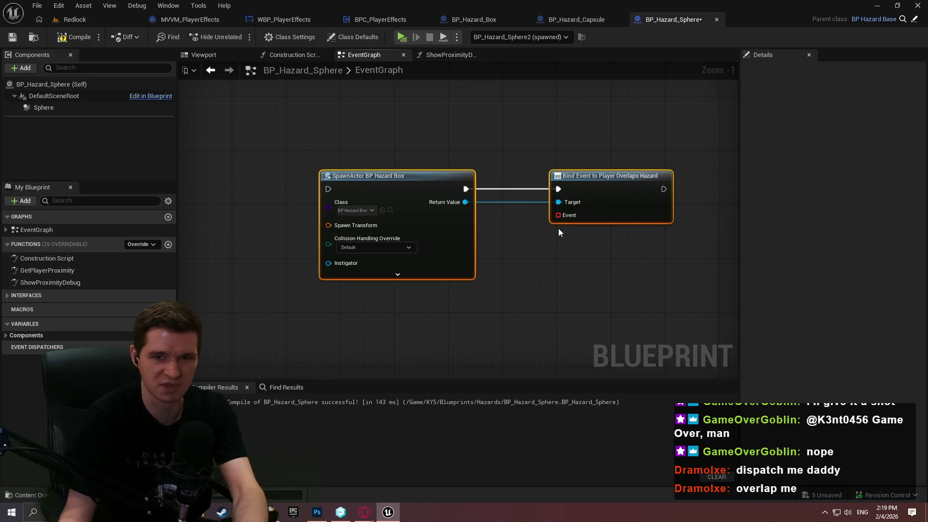
pyautogui.press('Delete')
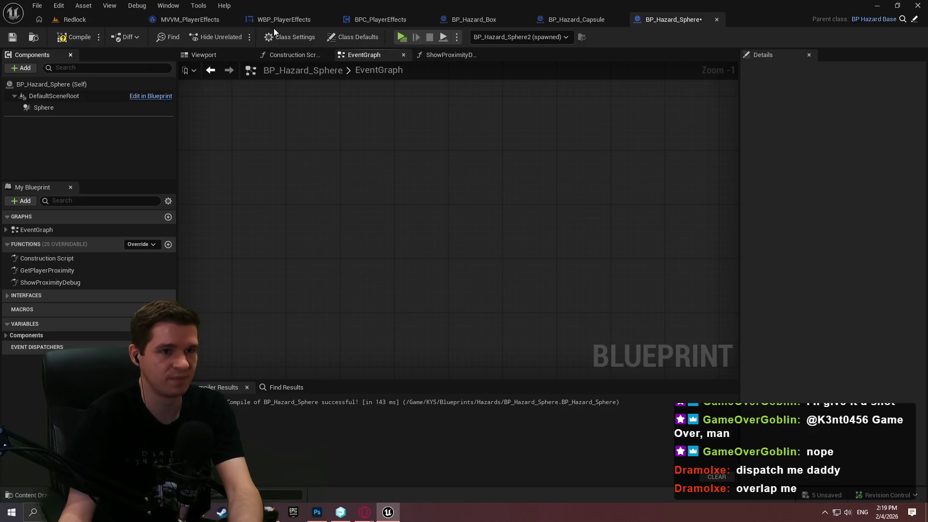
# - Compile the now-empty BP_Hazard_Sphere graph and bring the blueprintUE graph to the front
pyautogui.click(72, 37)
pyautogui.click(12, 37)
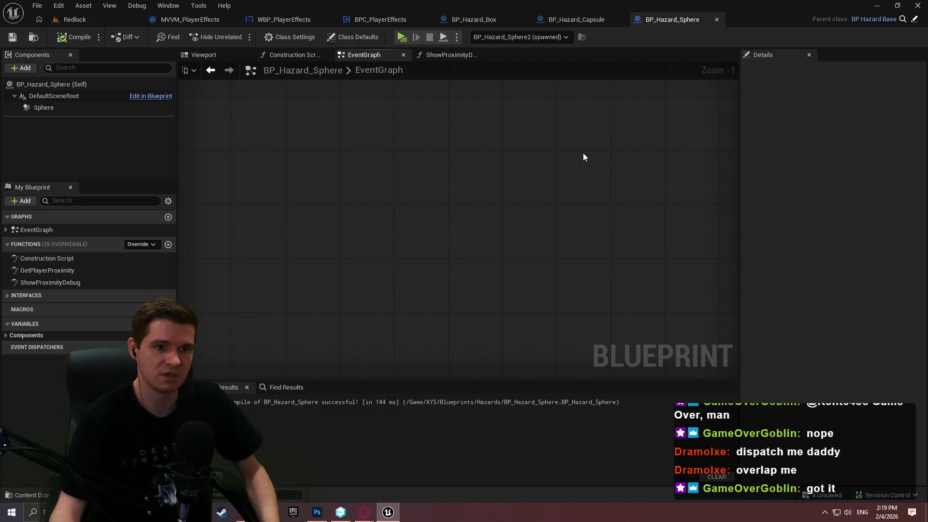
pyautogui.moveTo(373, 508)
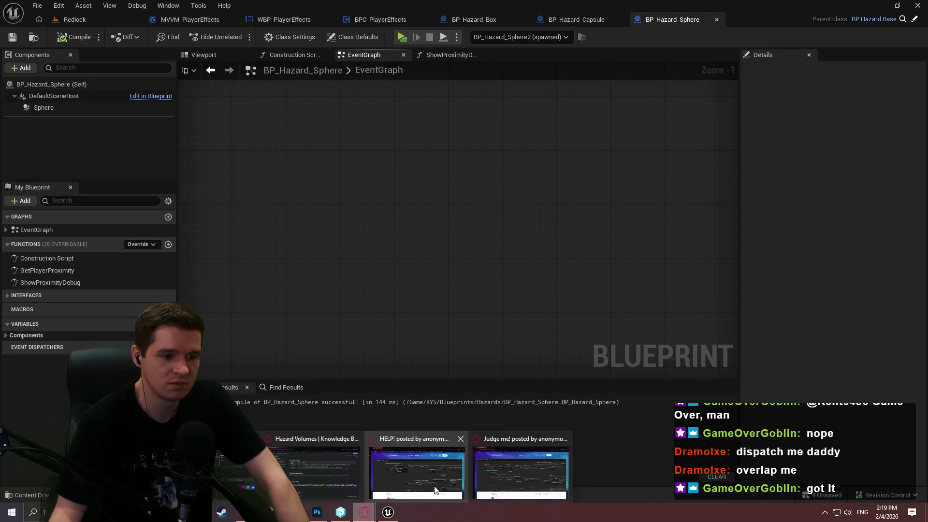
pyautogui.click(531, 476)
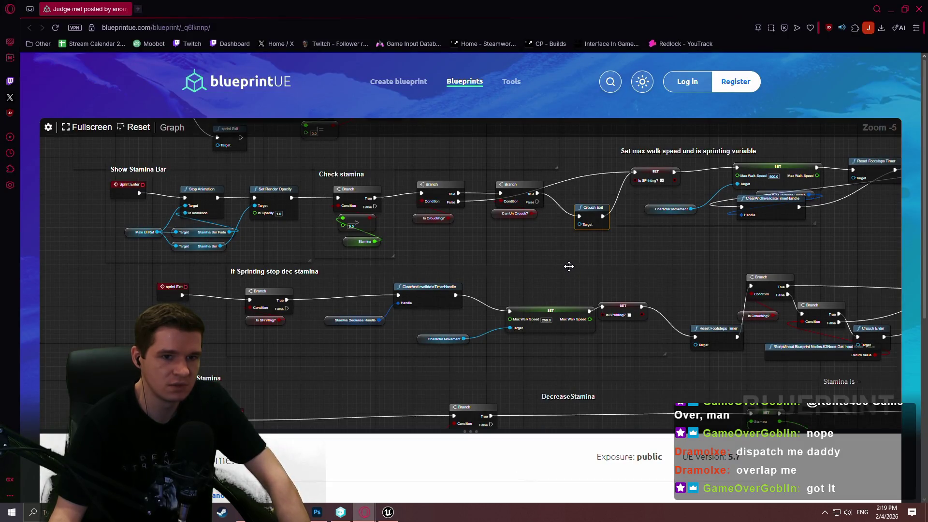
# - Pan the blueprintUE graph across the Sprint, Crouch, IA_Move, Flashlight and stamina sections
pyautogui.moveTo(569, 267); pyautogui.dragTo(555, 296)
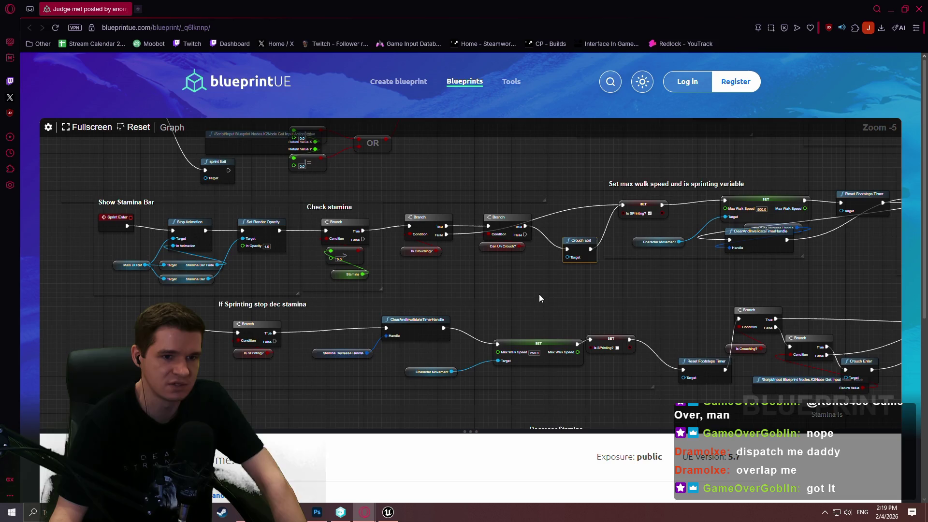
pyautogui.moveTo(540, 298); pyautogui.dragTo(520, 356)
pyautogui.moveTo(536, 270); pyautogui.dragTo(572, 364)
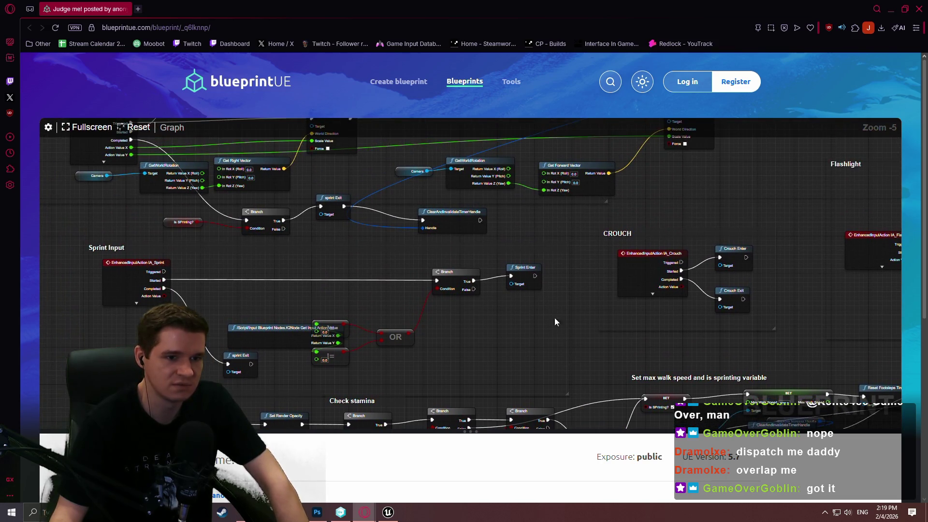
pyautogui.moveTo(555, 318); pyautogui.dragTo(605, 381)
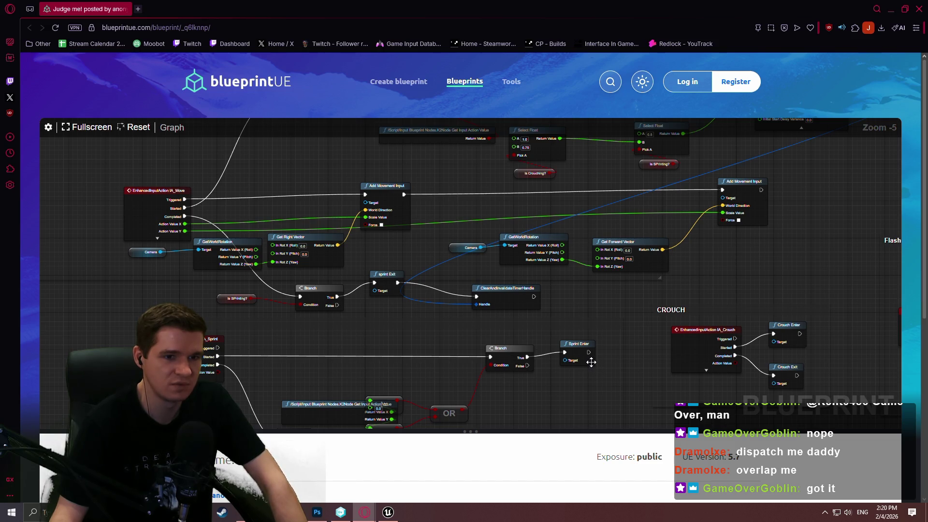
pyautogui.moveTo(755, 245)
pyautogui.mouseDown()
pyautogui.moveTo(731, 313)
pyautogui.moveTo(678, 380)
pyautogui.moveTo(464, 384)
pyautogui.moveTo(283, 277)
pyautogui.moveTo(42, 218)
pyautogui.moveTo(552, 147)
pyautogui.mouseUp()
pyautogui.scroll(-5, 486, 253)
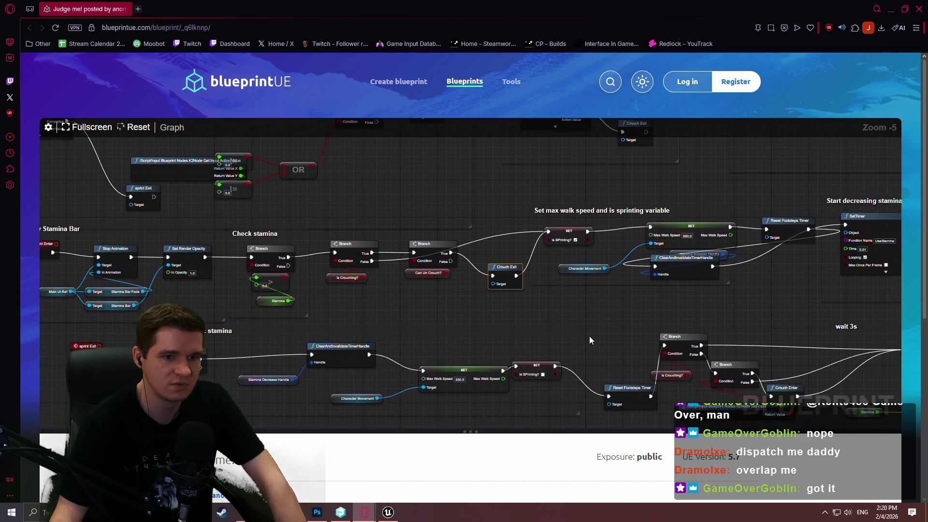
pyautogui.moveTo(562, 337)
pyautogui.mouseDown()
pyautogui.moveTo(394, 307)
pyautogui.moveTo(791, 318)
pyautogui.moveTo(793, 303)
pyautogui.mouseUp()
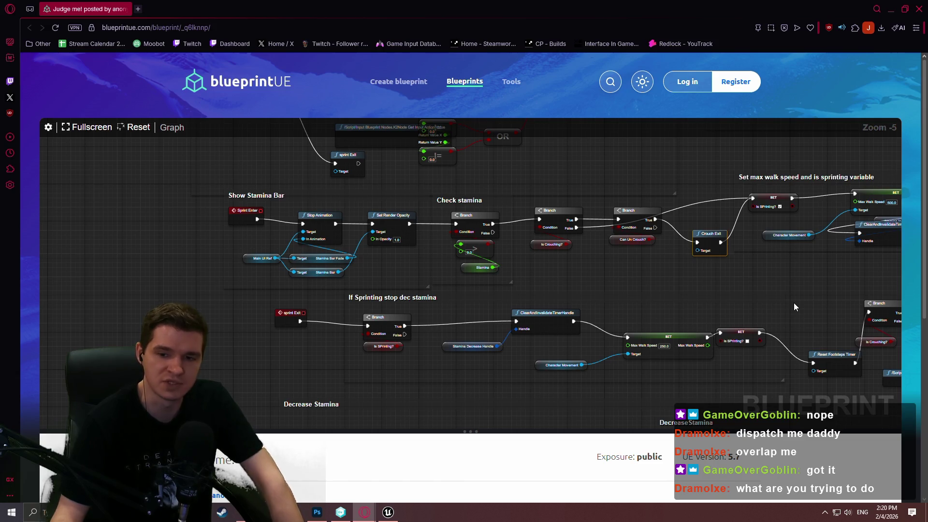
pyautogui.moveTo(794, 302)
pyautogui.mouseDown()
pyautogui.moveTo(300, 261)
pyautogui.moveTo(588, 121)
pyautogui.moveTo(551, 277)
pyautogui.moveTo(691, 249)
pyautogui.mouseUp()
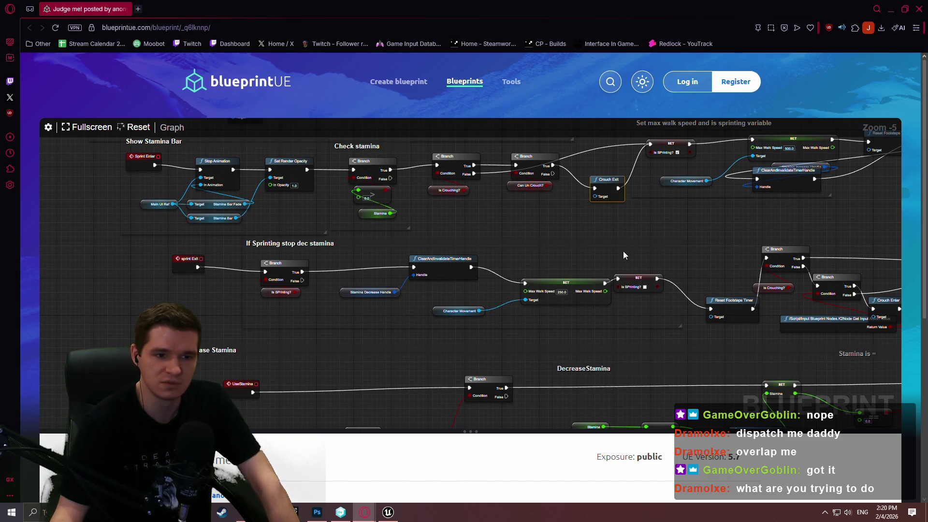
# - Inspect the Delay/AND/NOT, Decrease Stamina and Show Stamina Bar logic, selecting crouch and stamina-check nodes
pyautogui.moveTo(623, 251)
pyautogui.mouseDown()
pyautogui.moveTo(486, 216)
pyautogui.moveTo(296, 250)
pyautogui.moveTo(196, 231)
pyautogui.moveTo(193, 241)
pyautogui.moveTo(124, 245)
pyautogui.moveTo(486, 224)
pyautogui.moveTo(523, 143)
pyautogui.moveTo(673, 164)
pyautogui.moveTo(592, 185)
pyautogui.mouseUp()
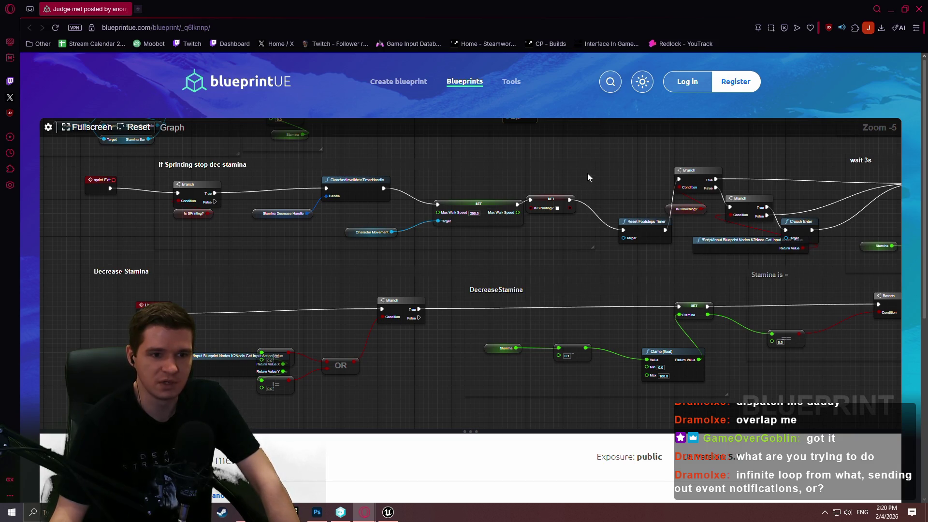
pyautogui.moveTo(587, 173)
pyautogui.mouseDown()
pyautogui.moveTo(540, 318)
pyautogui.moveTo(604, 314)
pyautogui.mouseUp()
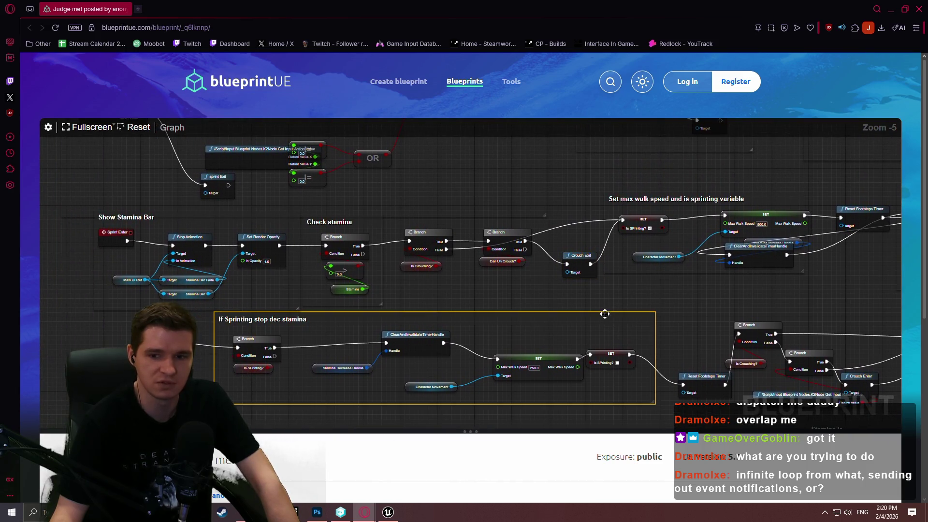
pyautogui.click(556, 286)
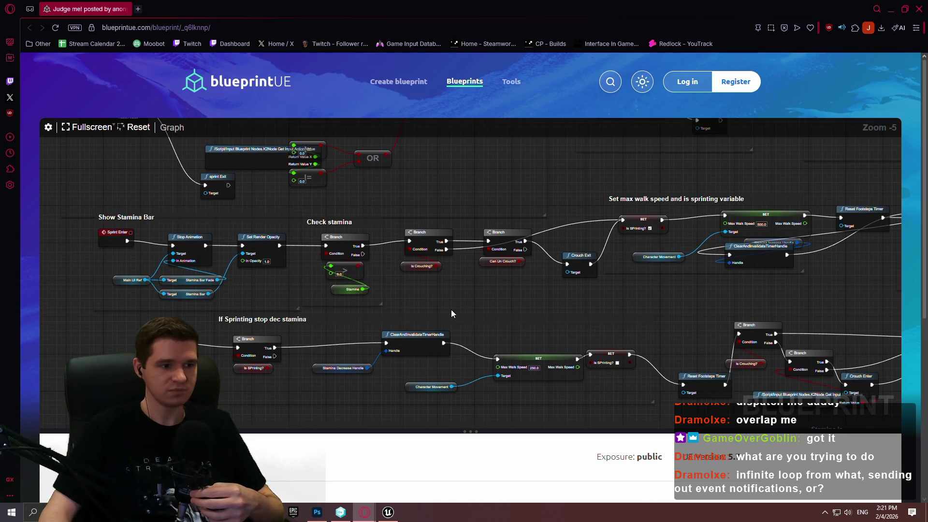
pyautogui.moveTo(468, 287)
pyautogui.mouseDown()
pyautogui.moveTo(728, 296)
pyautogui.moveTo(595, 302)
pyautogui.mouseUp()
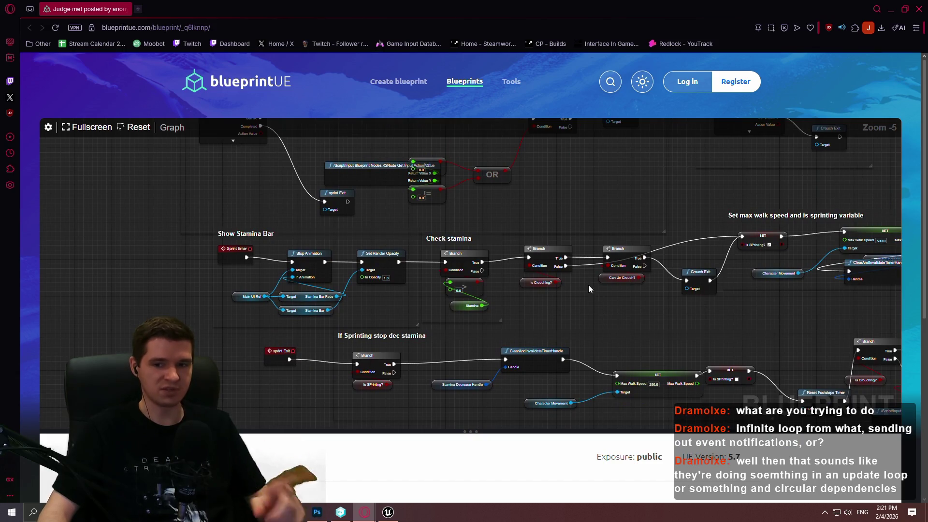
pyautogui.moveTo(655, 299); pyautogui.dragTo(523, 282)
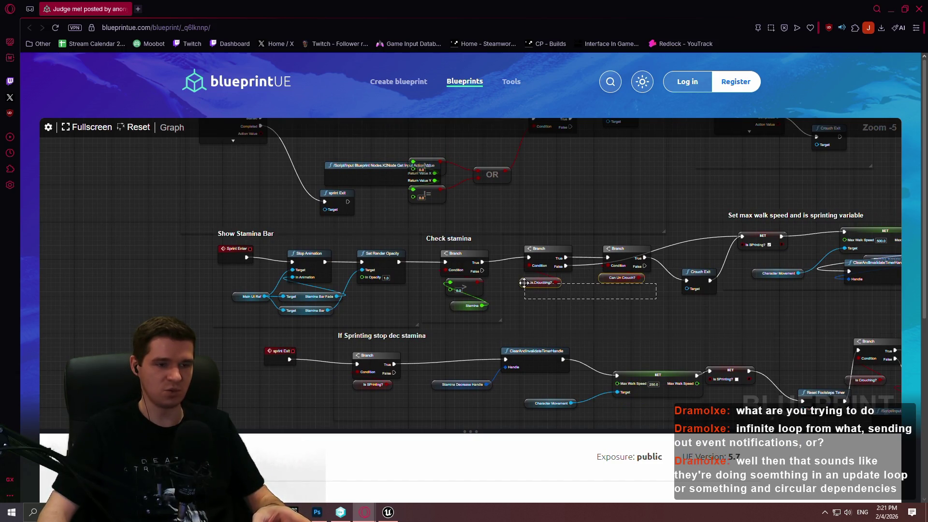
pyautogui.scroll(1, 542, 245)
pyautogui.moveTo(648, 340)
pyautogui.mouseDown()
pyautogui.moveTo(488, 333)
pyautogui.moveTo(508, 327)
pyautogui.mouseUp()
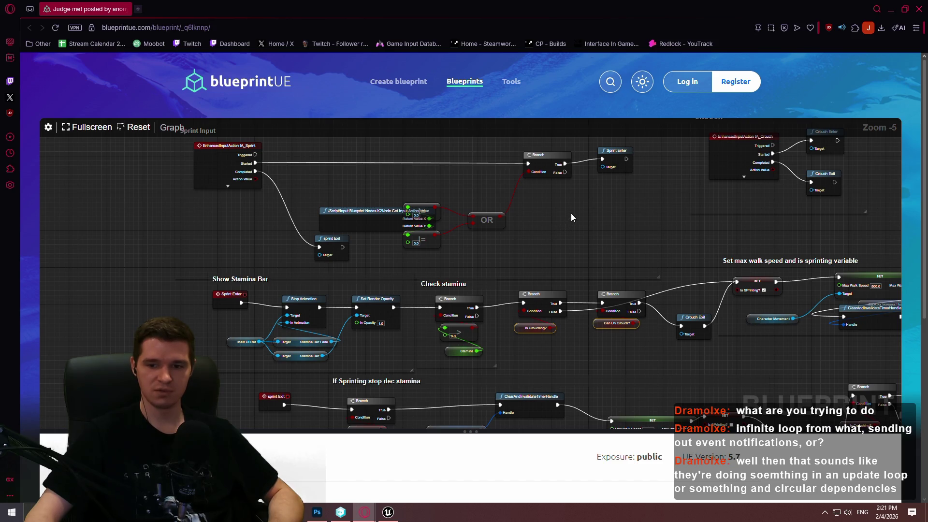
pyautogui.moveTo(596, 221)
pyautogui.mouseDown()
pyautogui.moveTo(515, 216)
pyautogui.moveTo(520, 231)
pyautogui.moveTo(458, 243)
pyautogui.moveTo(470, 247)
pyautogui.mouseUp()
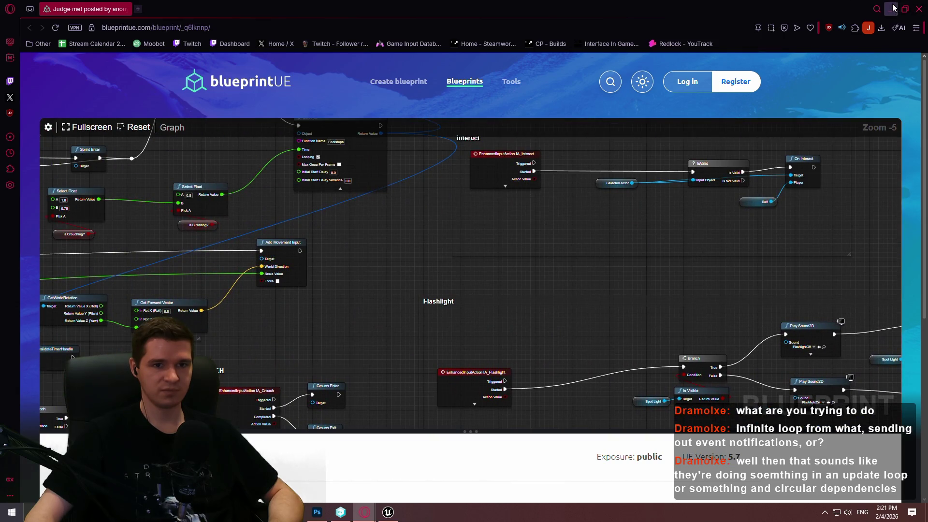
# - Minimize the browser and frame BP_Hazard_Sphere's Event Tick and overlap nodes
pyautogui.click(890, 9)
pyautogui.moveTo(446, 300); pyautogui.dragTo(599, 234)
pyautogui.scroll(-3, 616, 266)
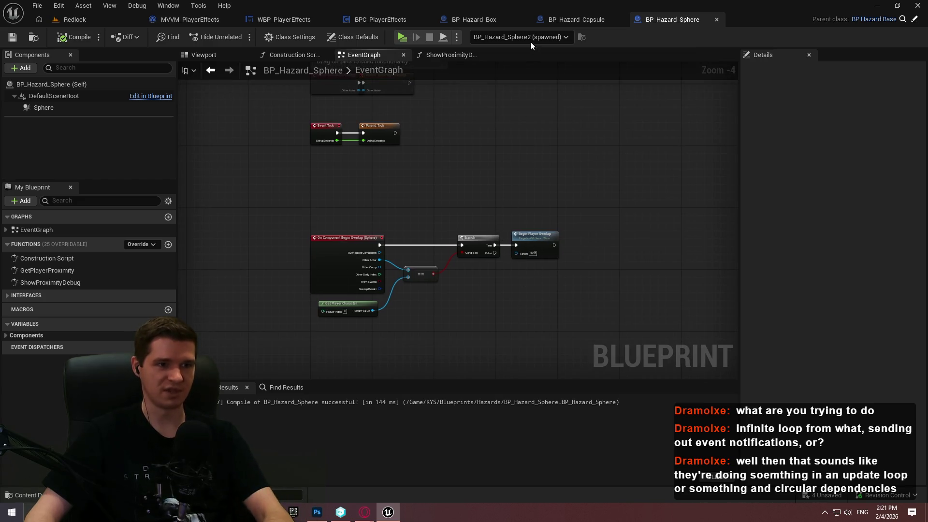
# - Delete the Bind Event and Create Event nodes from BP_Hazard_Box
pyautogui.click(457, 19)
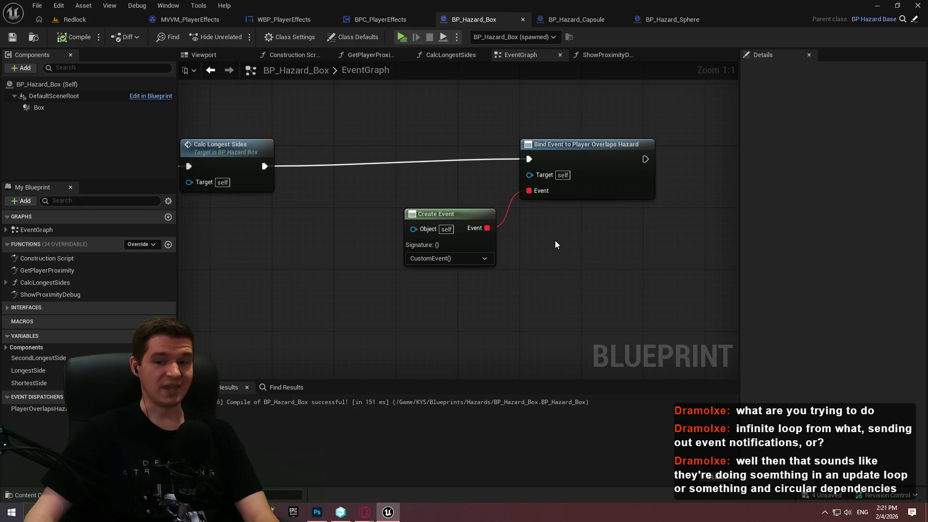
pyautogui.scroll(-2, 613, 262)
pyautogui.moveTo(684, 315); pyautogui.dragTo(453, 158)
pyautogui.press('Delete')
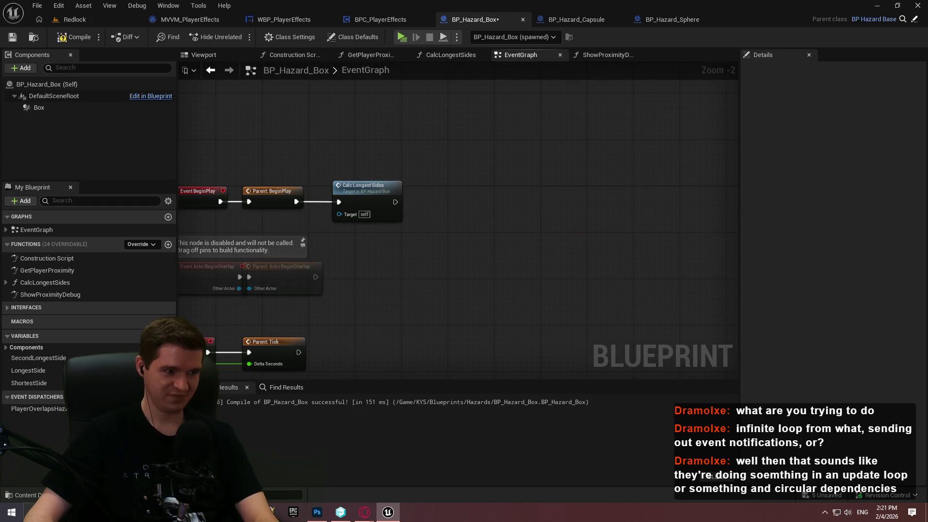
# - Save all modified hazard blueprints and bring the YouTrack article editor forward
pyautogui.click(646, 21)
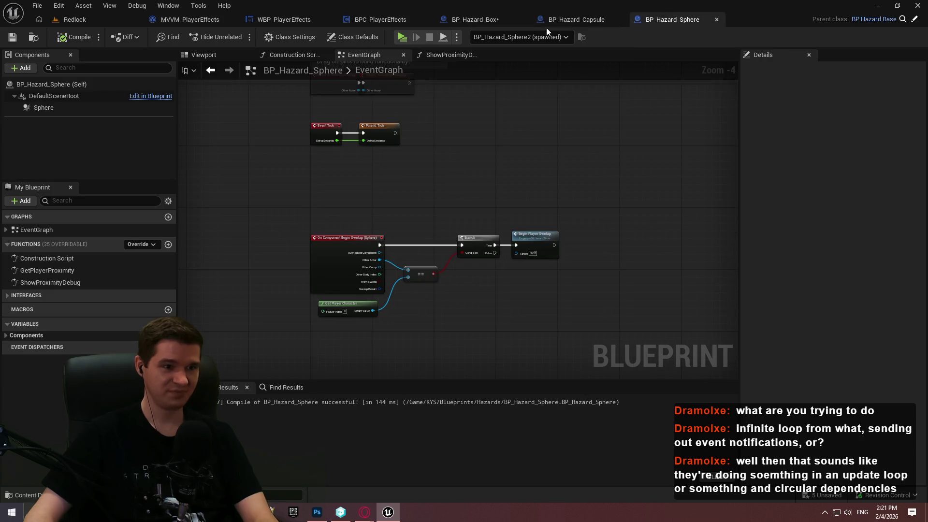
pyautogui.click(548, 21)
pyautogui.click(671, 20)
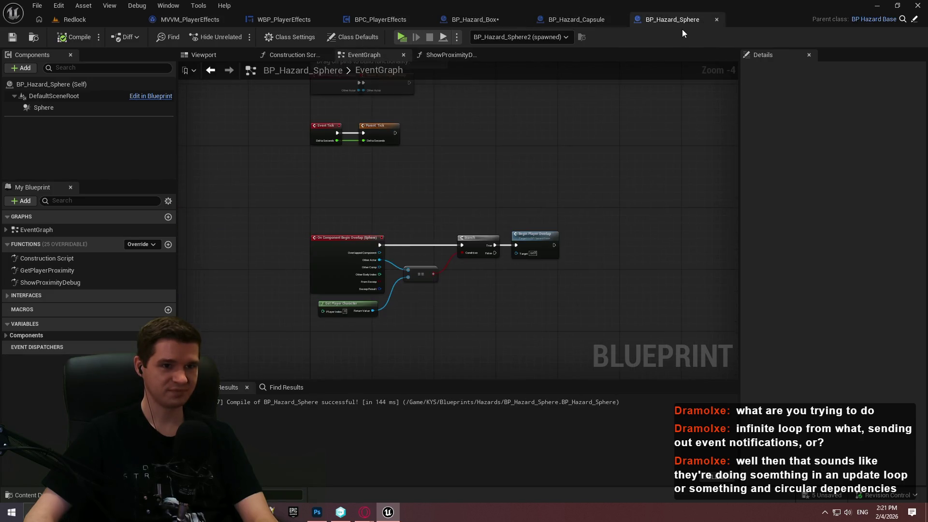
pyautogui.click(12, 37)
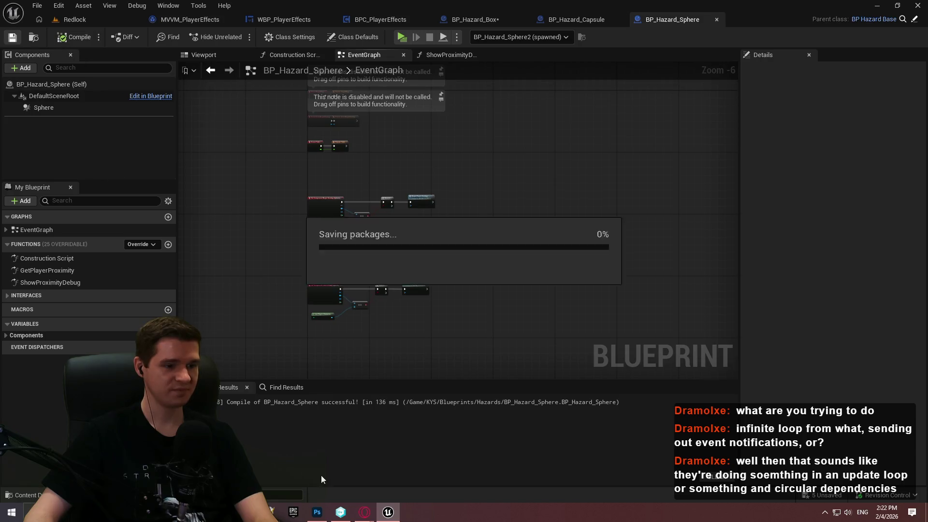
pyautogui.moveTo(364, 512)
pyautogui.click(325, 477)
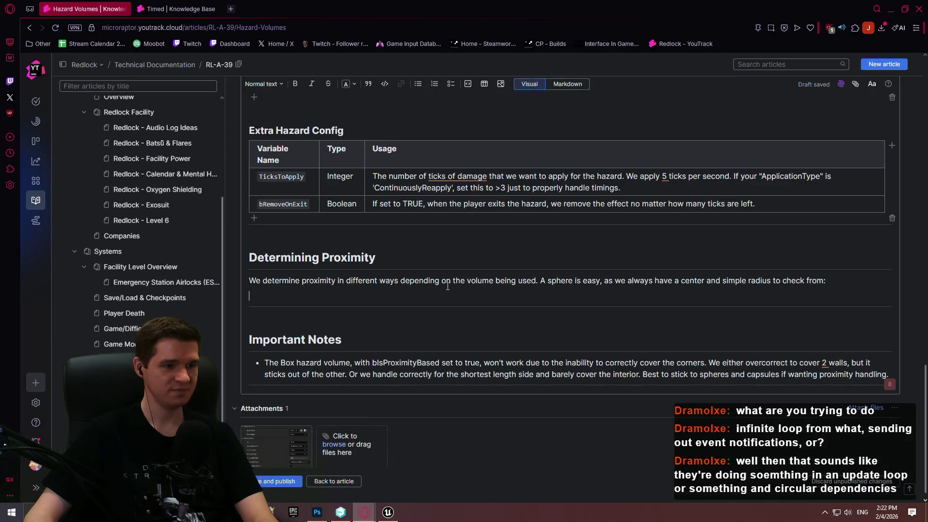
# - Paste the sphere debug screenshot below Determining Proximity and shrink it to a smaller size
pyautogui.click(439, 292)
pyautogui.hotkey('ctrl', 'v')
pyautogui.scroll(-3, 511, 323)
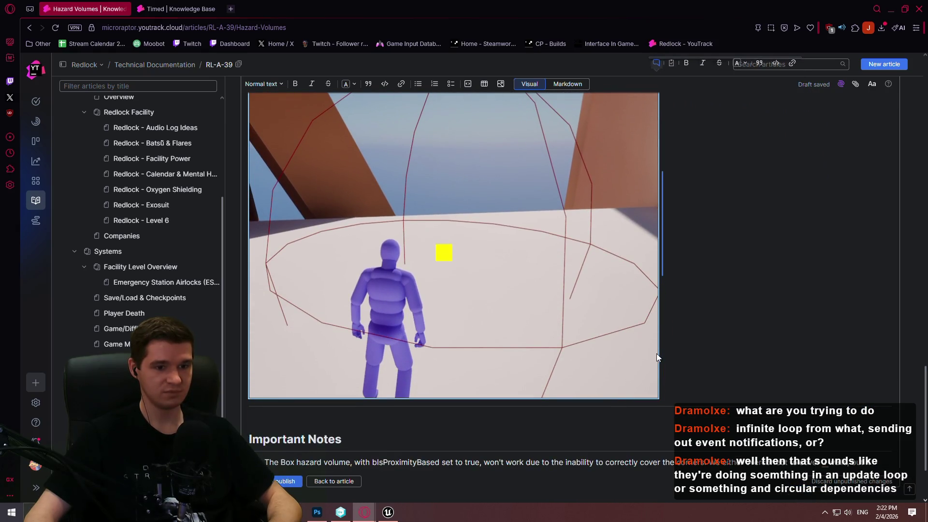
pyautogui.moveTo(659, 351)
pyautogui.mouseDown()
pyautogui.moveTo(604, 338)
pyautogui.moveTo(570, 275)
pyautogui.moveTo(451, 276)
pyautogui.moveTo(487, 283)
pyautogui.moveTo(455, 289)
pyautogui.mouseUp()
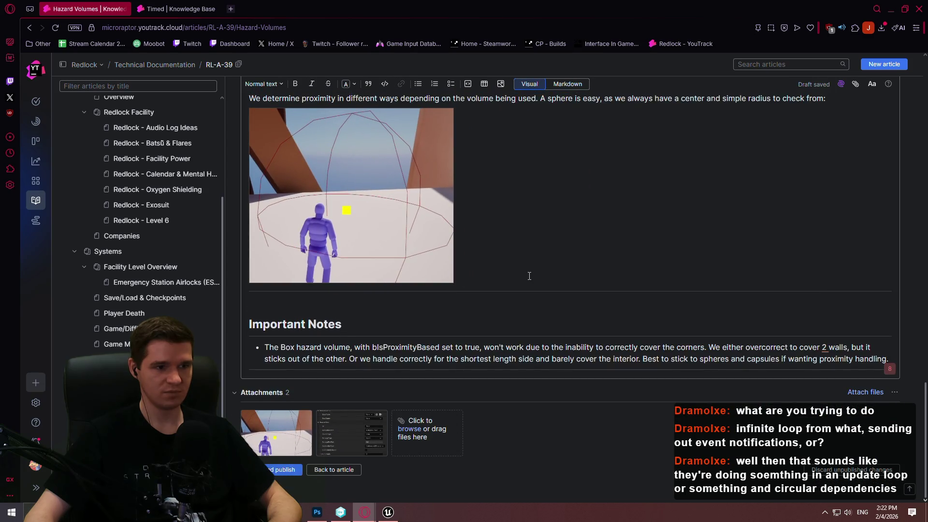
# - Start a new paragraph beneath the image beginning 'With the capsule hazard'
pyautogui.press('Return')
pyautogui.write('With the capsule check, our work is a')
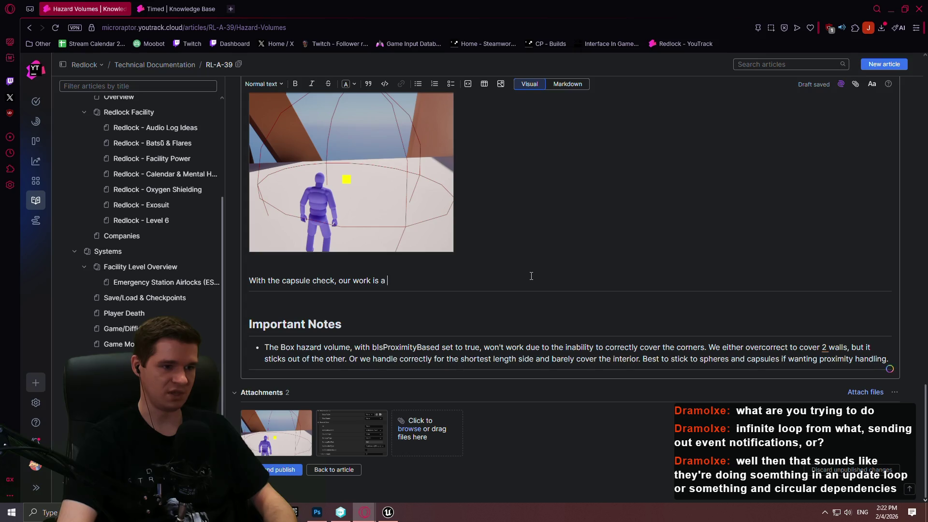
pyautogui.write('e')
pyautogui.doubleClick(325, 281)
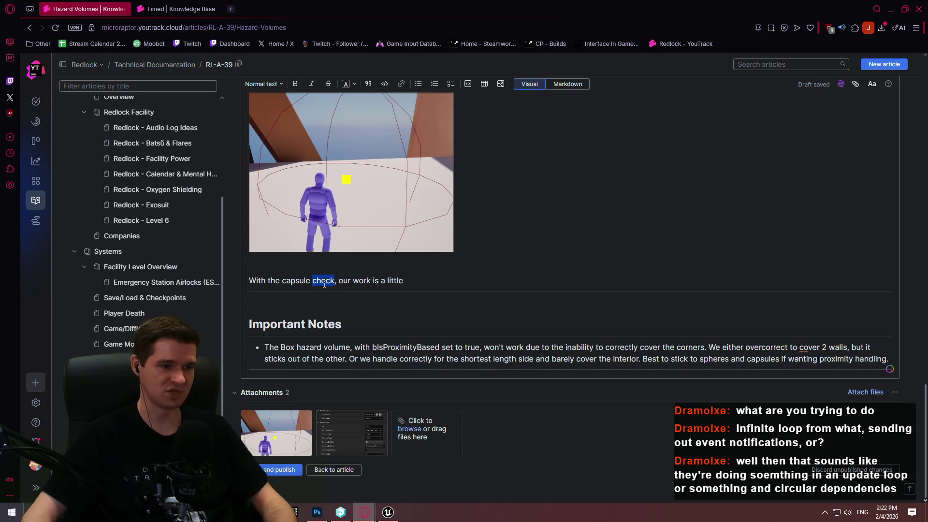
pyautogui.write('hazard')
pyautogui.click(439, 277)
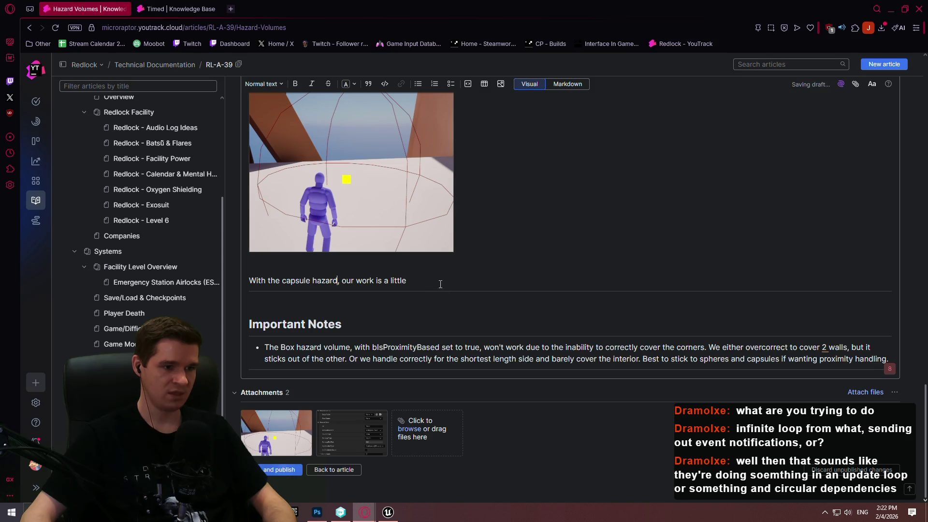
pyautogui.write(' bit more')
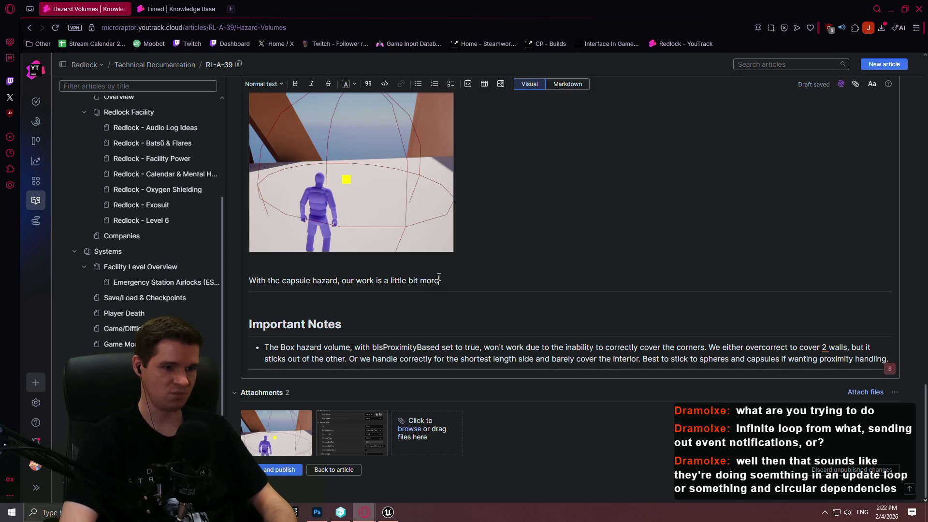
pyautogui.write(' difficult. Since the capsule can s')
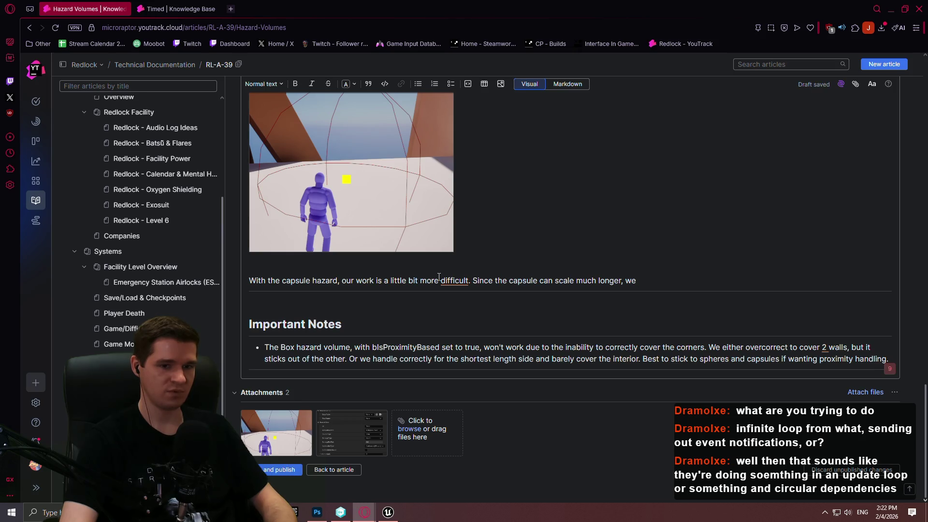
# - Finish the paragraph on core-line proximity and the yellow closest-point dot, ending with a colon
pyautogui.write('ca')
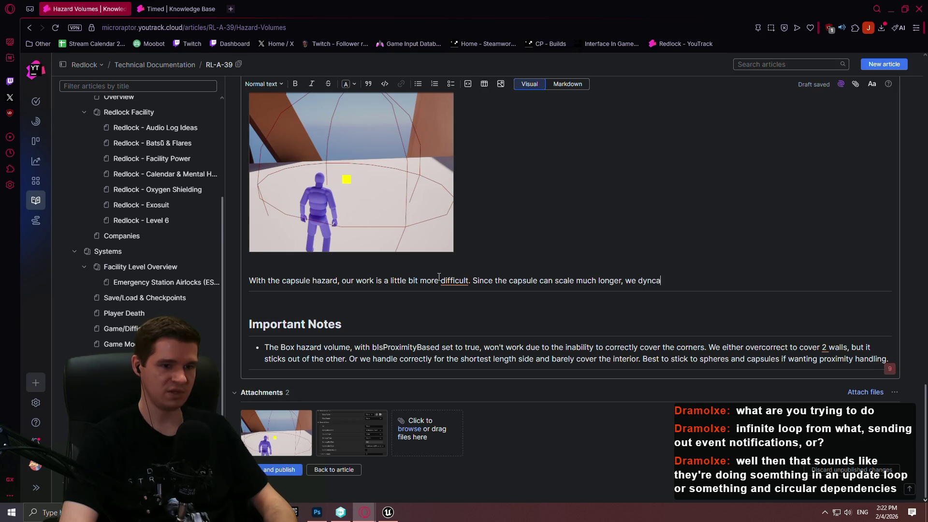
pyautogui.press('BackSpace')
pyautogui.write('amically find the plye')
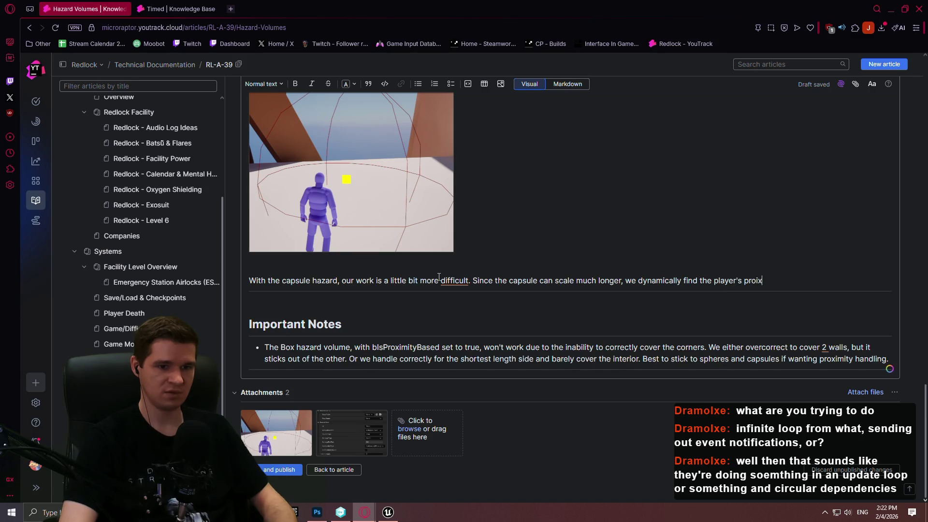
pyautogui.write('y to the cloe')
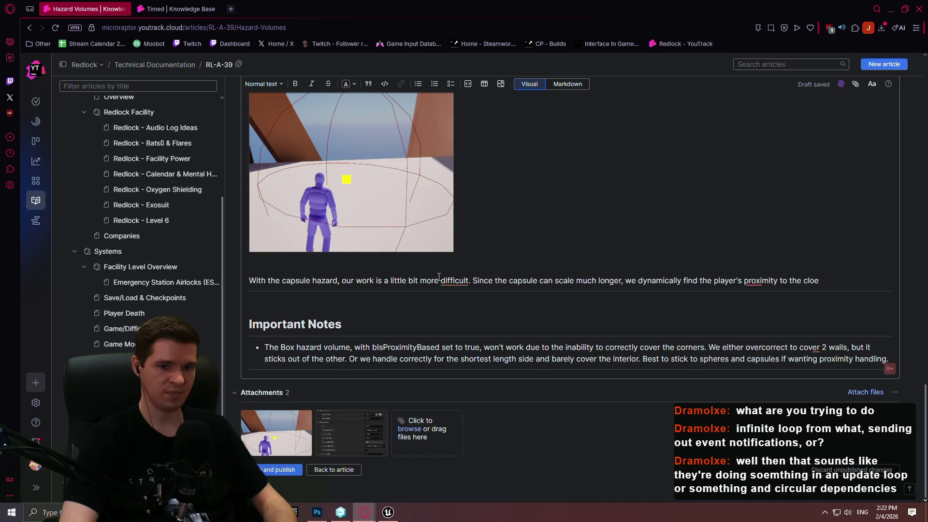
pyautogui.press('BackSpace')
pyautogui.write('sest part of t')
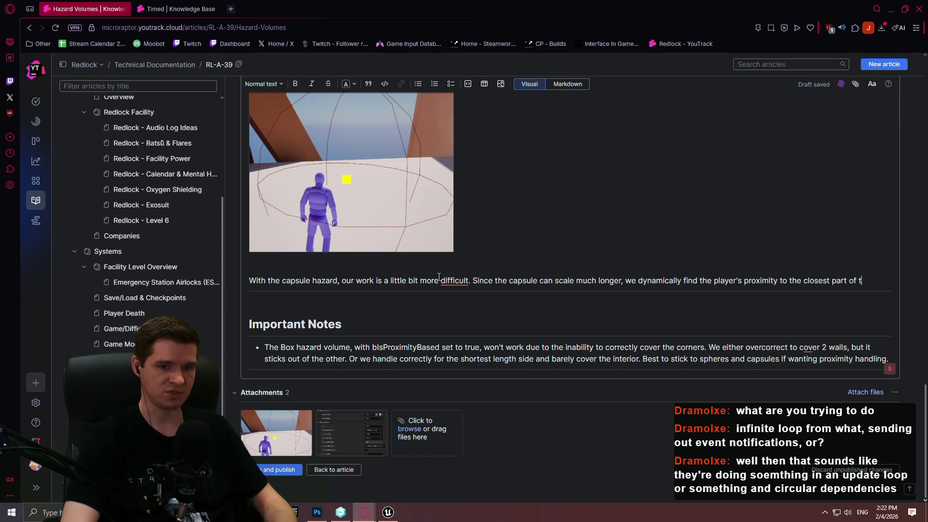
pyautogui.write("he capsule's core")
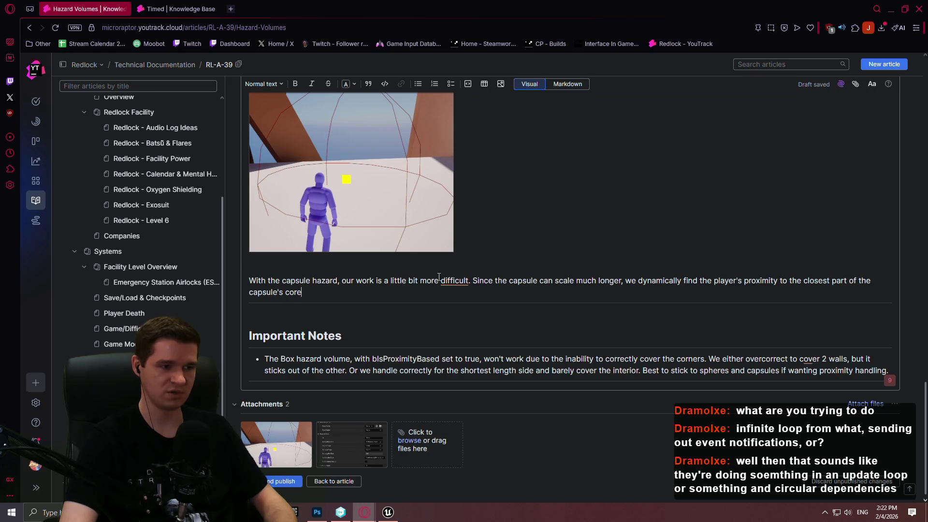
pyautogui.write(' when running our d')
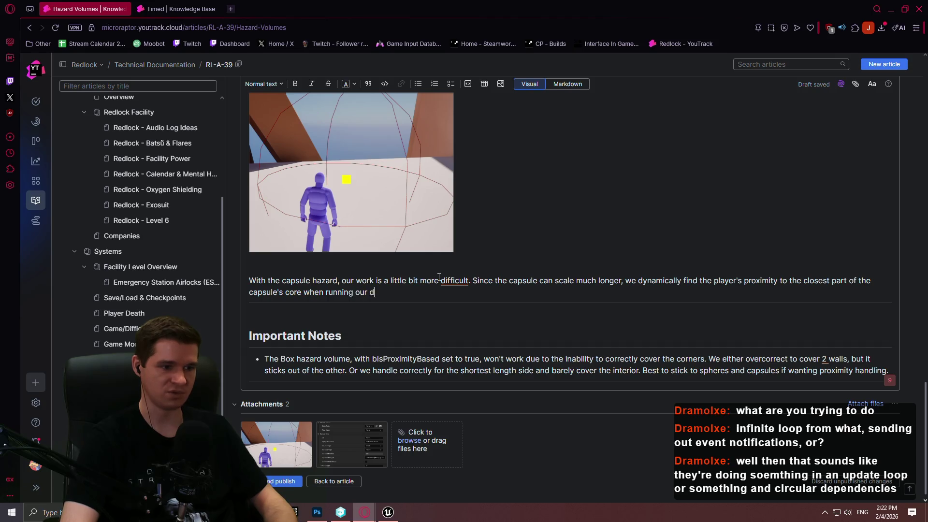
pyautogui.write('.')
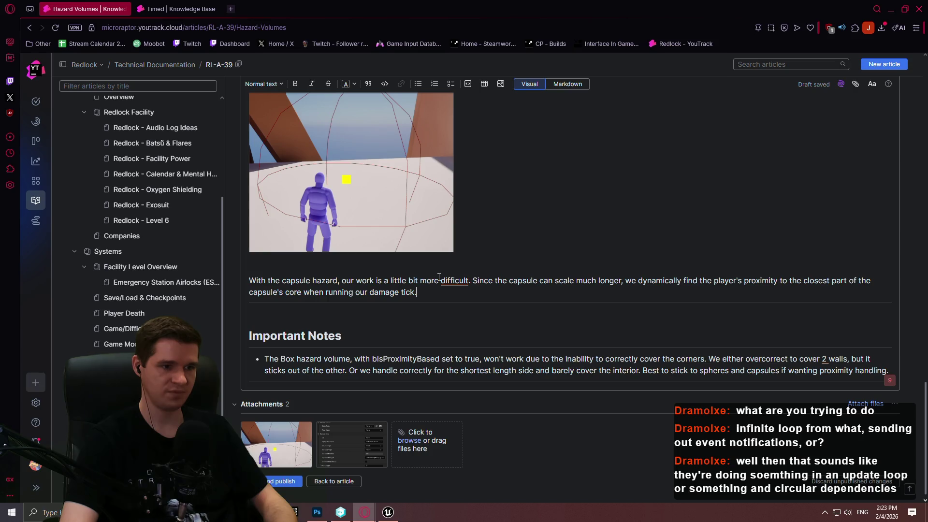
pyautogui.write('Debugged, you can see this core as')
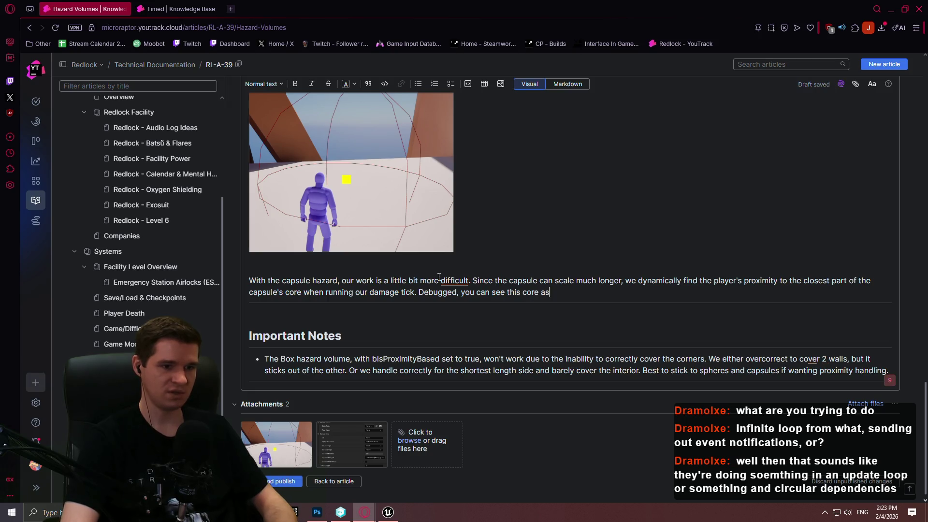
pyautogui.write(' a line, ad')
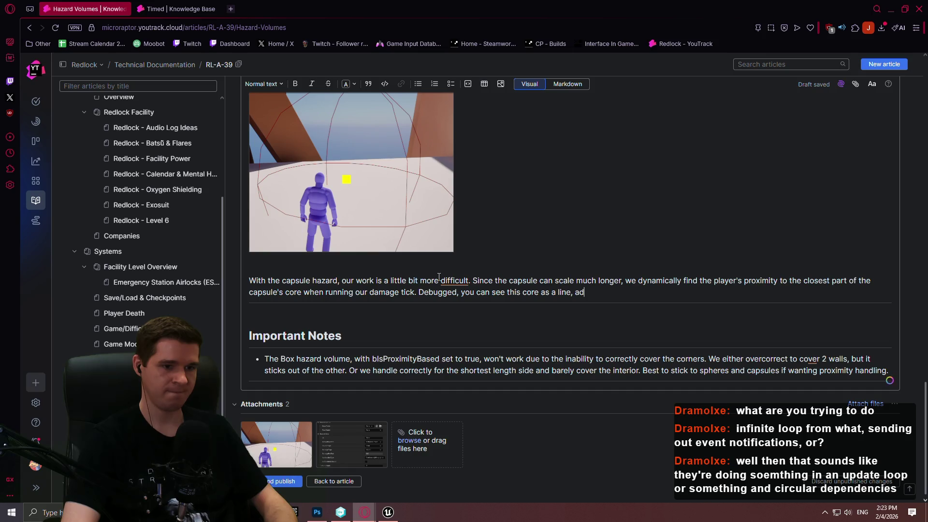
pyautogui.press('BackSpace')
pyautogui.write("nd the player's clo")
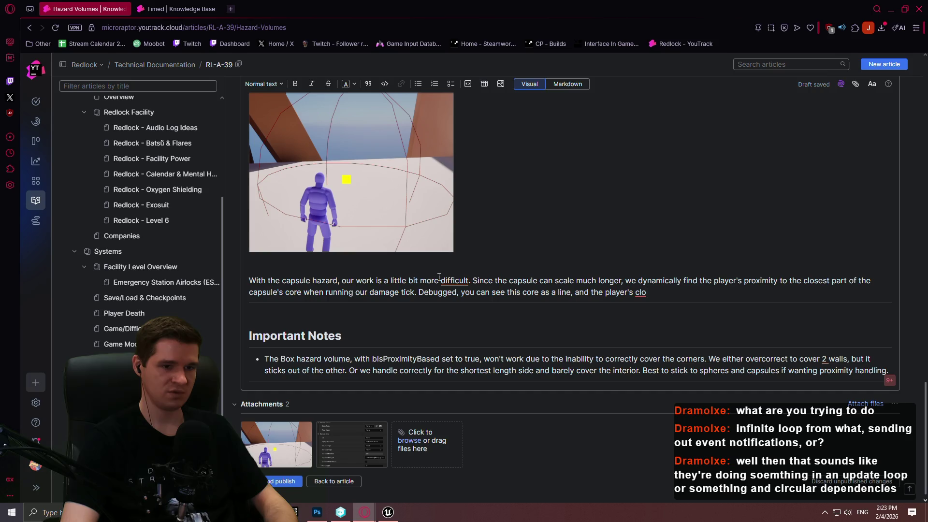
pyautogui.press('BackSpace')
pyautogui.press('BackSpace')
pyautogui.press('BackSpace')
pyautogui.write('clo')
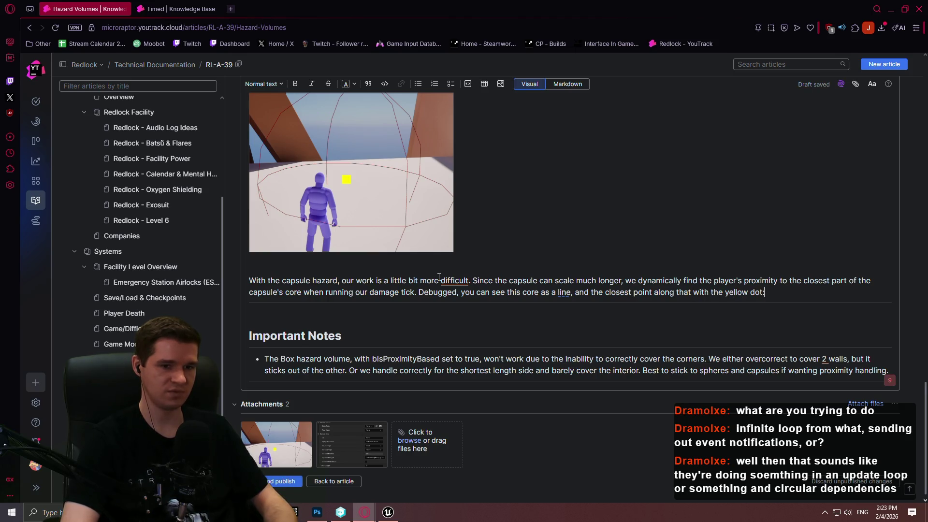
pyautogui.press('BackSpace')
pyautogui.write(':')
pyautogui.press('Return')
pyautogui.click(387, 512)
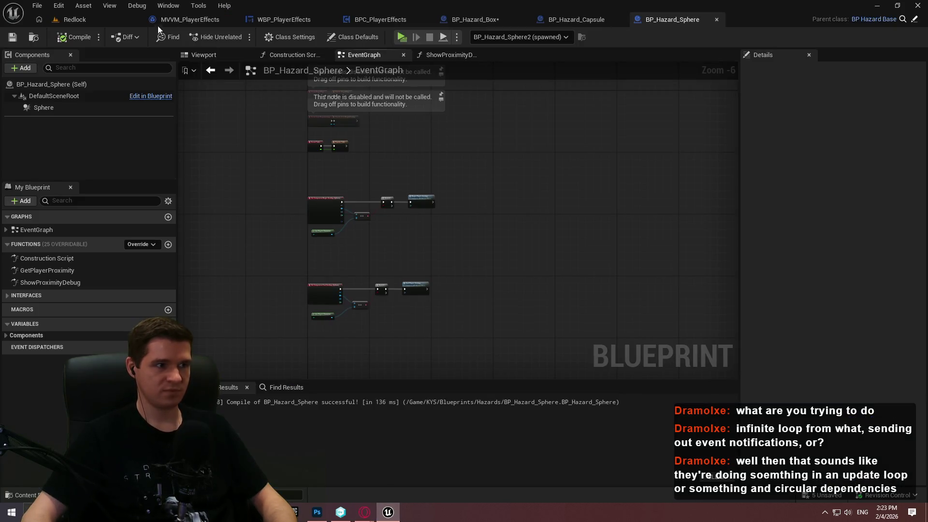
# - Delete the erroring PlayerOverlapsHazard call node from BP_Hazard_Box and recompile it
pyautogui.hotkey('alt', 'p')
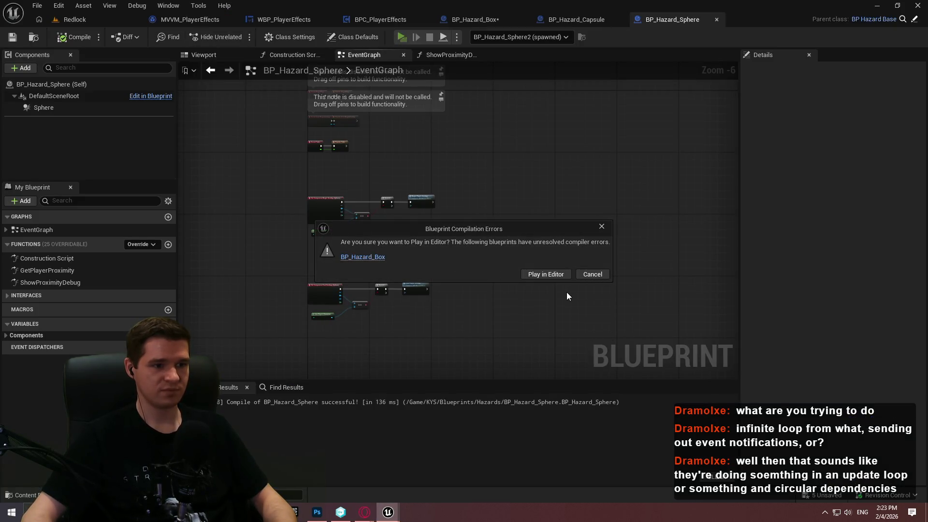
pyautogui.click(578, 275)
pyautogui.click(492, 20)
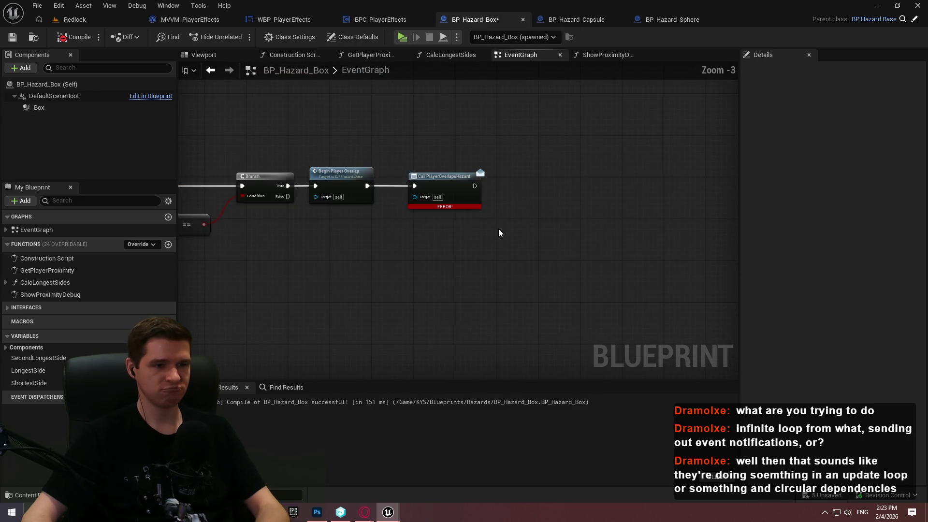
pyautogui.press('Delete')
pyautogui.click(62, 38)
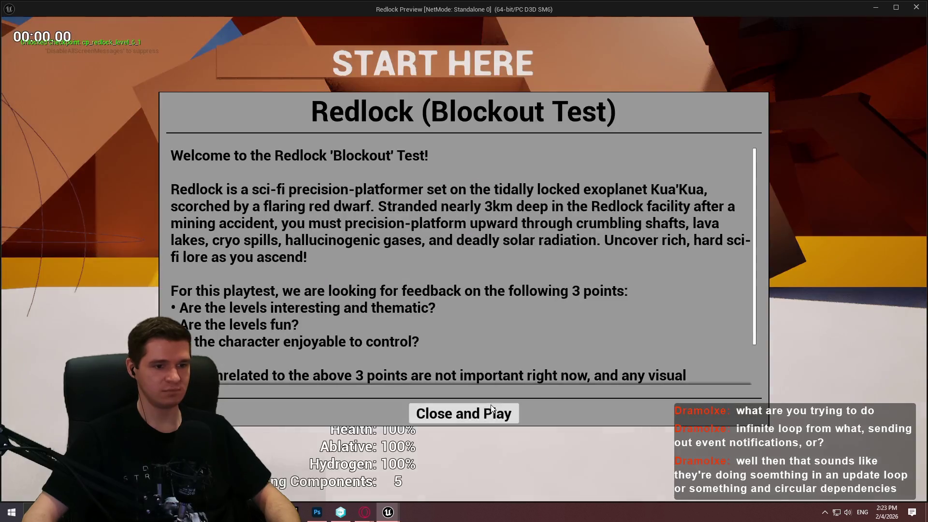
# - Play-test, move the character beside the capsule core line, and screenshot the game view
pyautogui.click(435, 412)
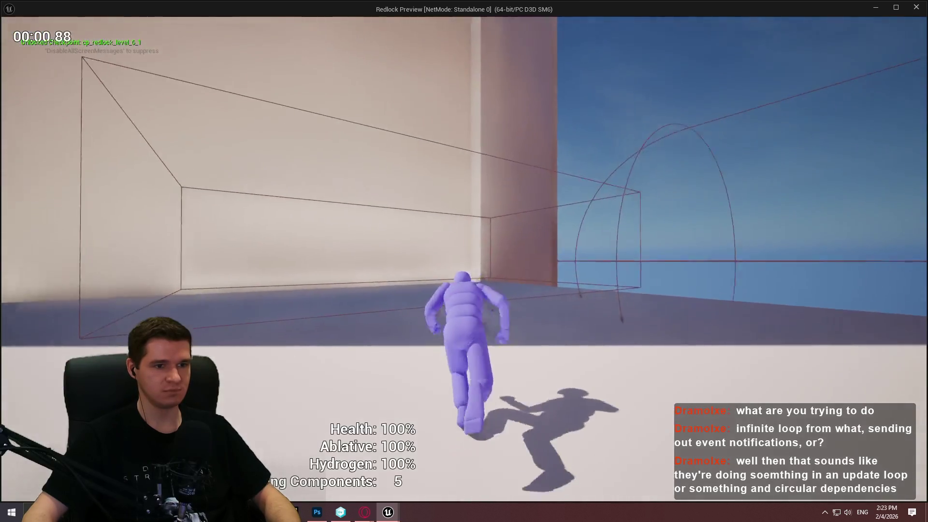
pyautogui.press('w')
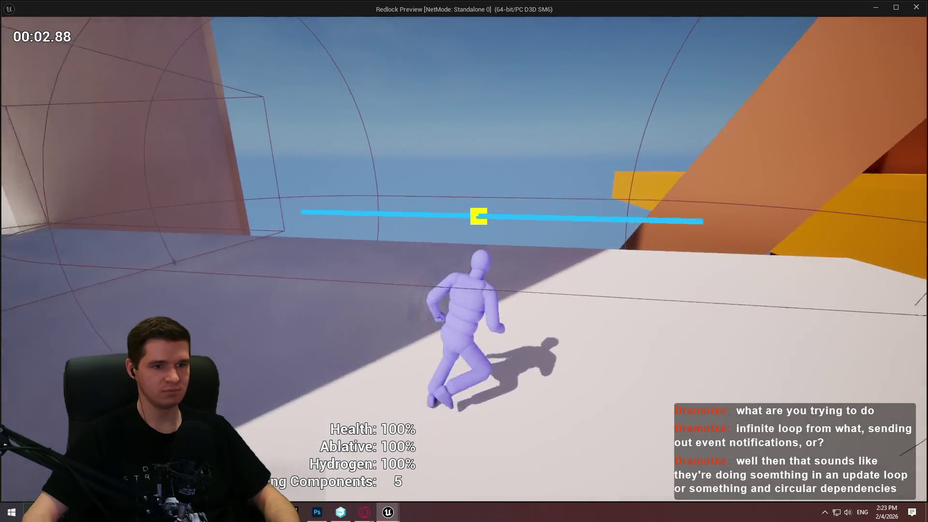
pyautogui.press('w')
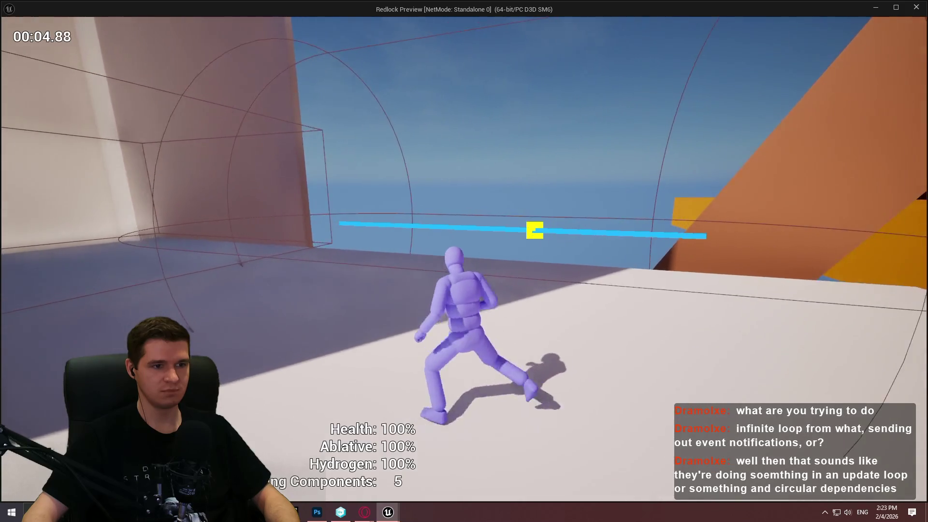
pyautogui.press('w')
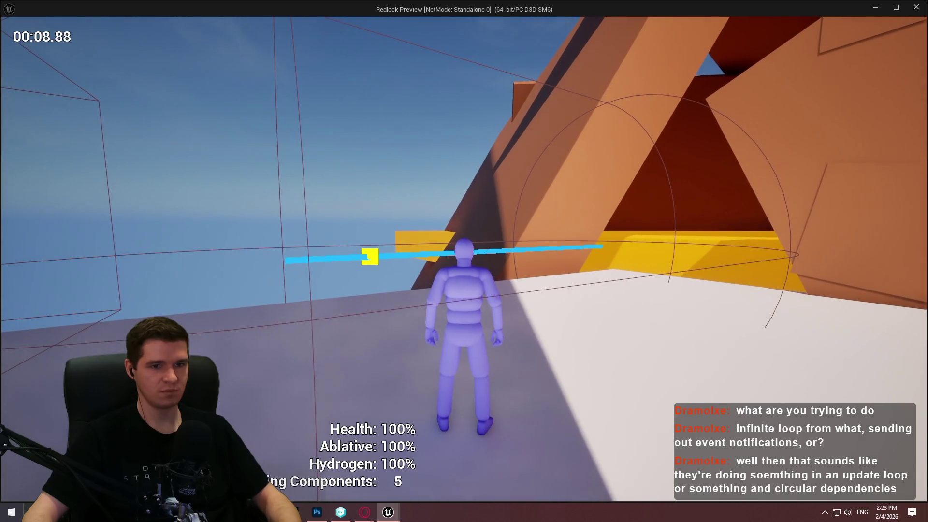
pyautogui.press('ctrl+Print')
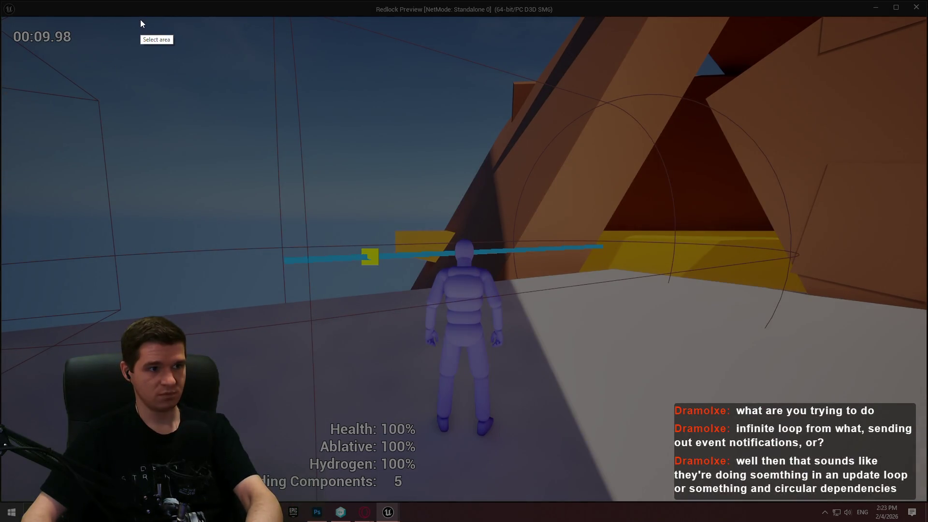
pyautogui.moveTo(140, 20); pyautogui.dragTo(828, 419)
pyautogui.press('Return')
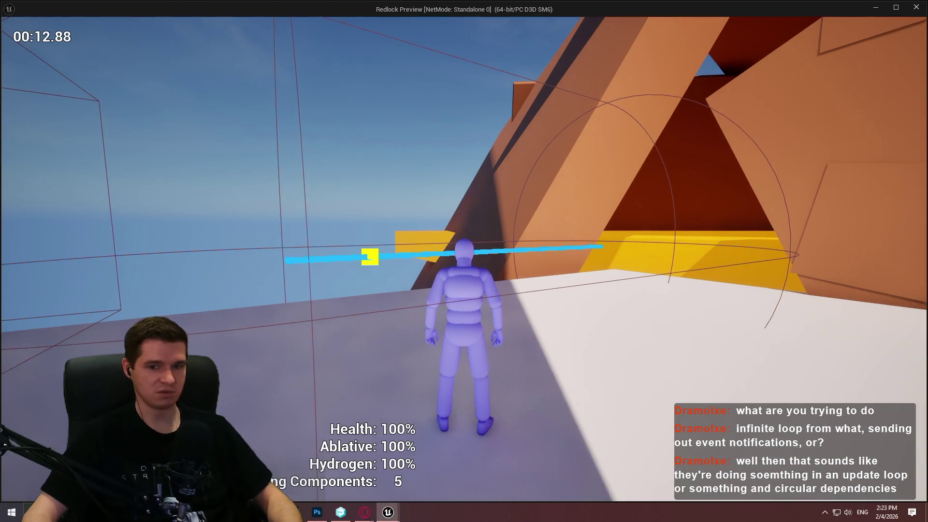
pyautogui.hotkey('alt', 'Tab')
pyautogui.click(75, 19)
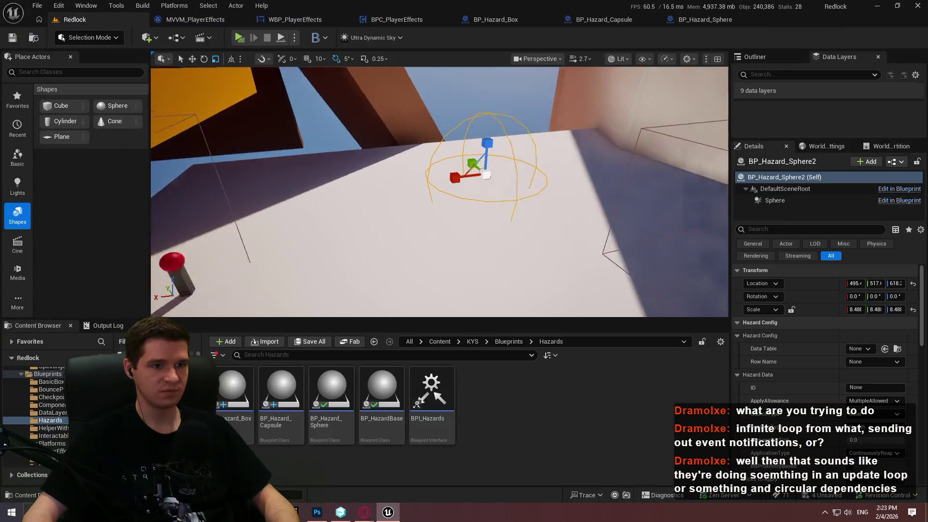
# - Select BP_Hazard_Capsule in the viewport and scale it down to 6.98
pyautogui.moveTo(506, 124); pyautogui.dragTo(471, 176)
pyautogui.click(487, 155)
pyautogui.press('w')
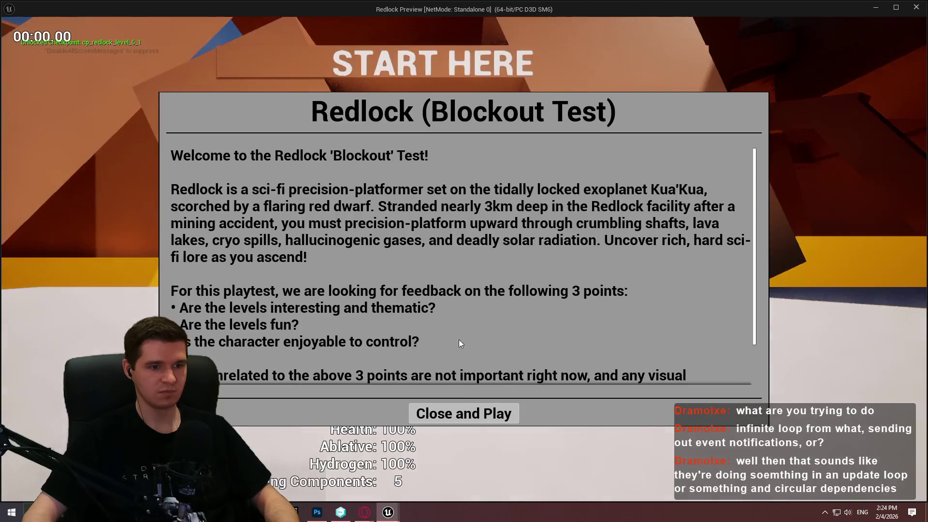
# - Play-test the level and capture a screenshot of the capsule's debug core line
pyautogui.click(464, 414)
pyautogui.press('w')
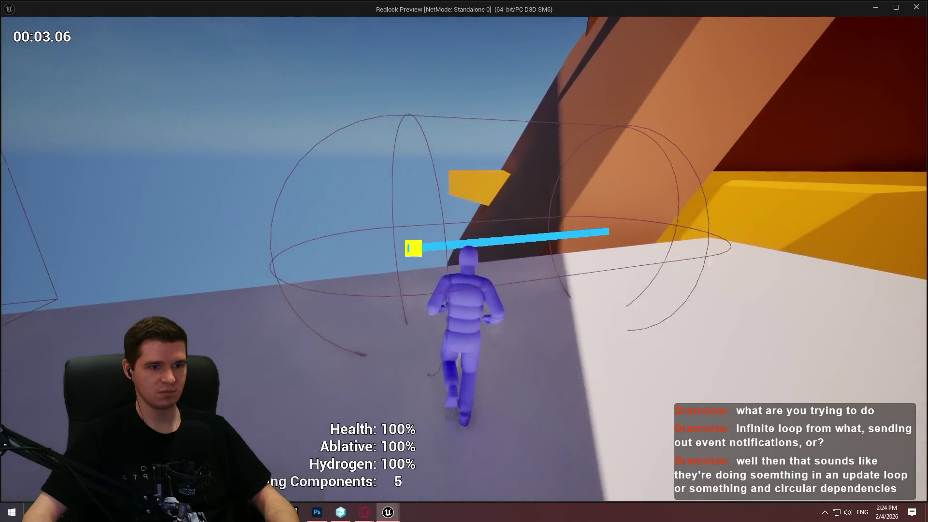
pyautogui.press('s')
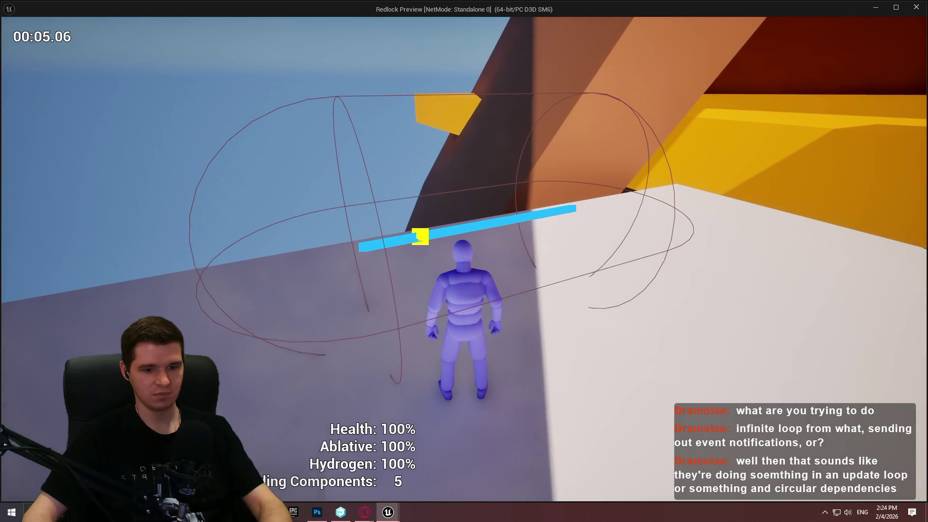
pyautogui.press('Print')
pyautogui.moveTo(144, 70)
pyautogui.mouseDown()
pyautogui.moveTo(745, 393)
pyautogui.moveTo(775, 399)
pyautogui.mouseUp()
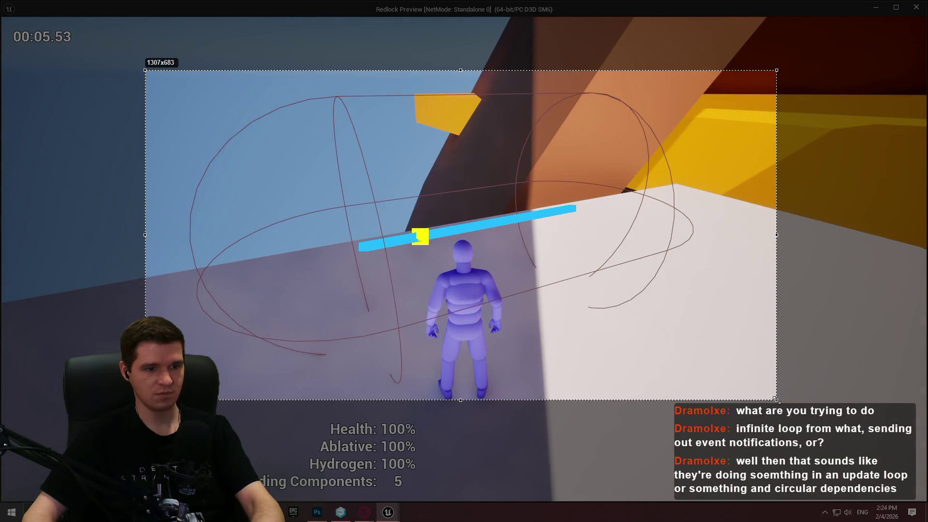
# - Return to the YouTrack Hazard Volumes article in Opera
pyautogui.hotkey('alt', 'Tab')
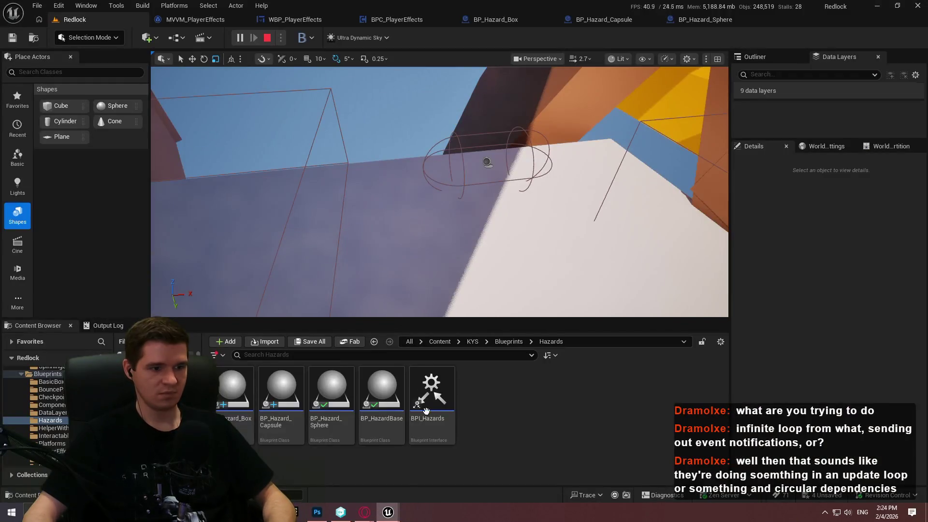
pyautogui.moveTo(364, 511)
pyautogui.click(312, 471)
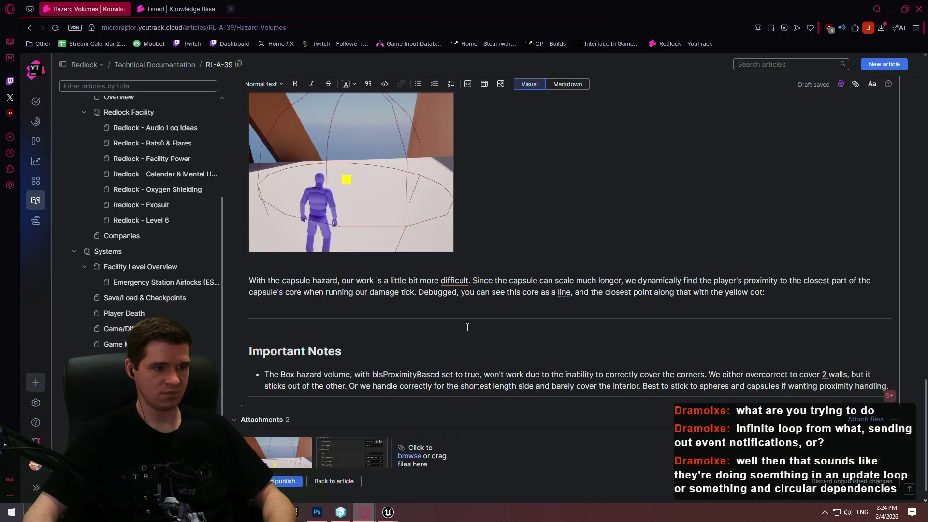
# - Paste the capsule debug screenshot below the capsule paragraph
pyautogui.hotkey('ctrl', 'v')
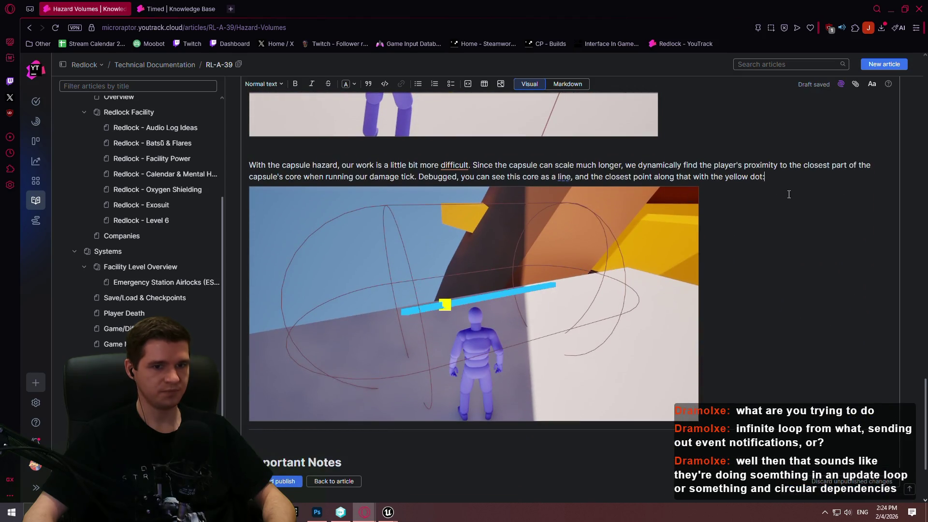
pyautogui.scroll(-2, 754, 396)
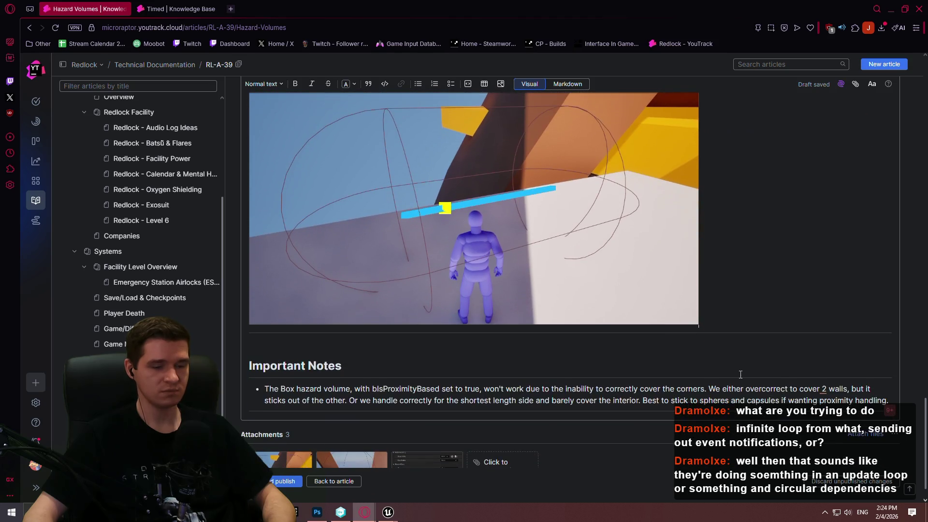
pyautogui.scroll(1, 739, 372)
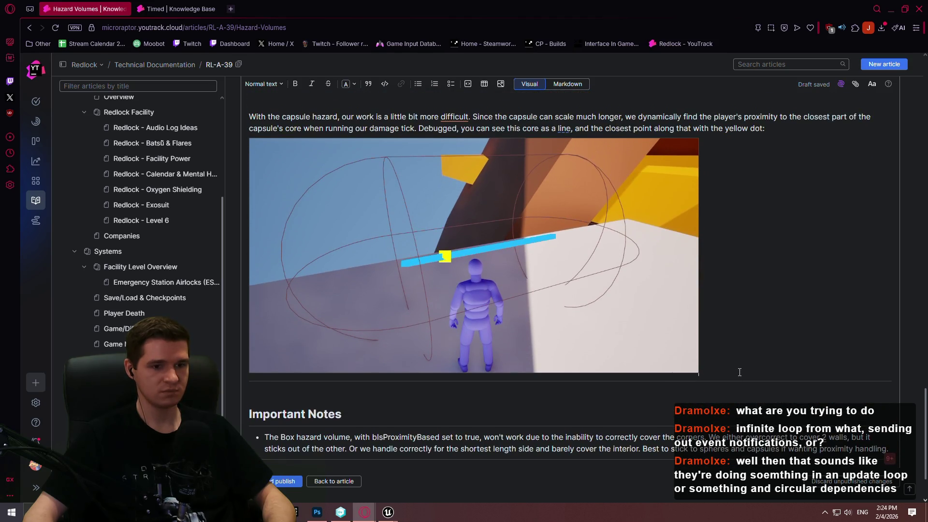
# - Add a sentence under the image saying box hazards should avoid proximity-based checks
pyautogui.press('Return')
pyautogui.write('The box')
pyautogui.write('ard ')
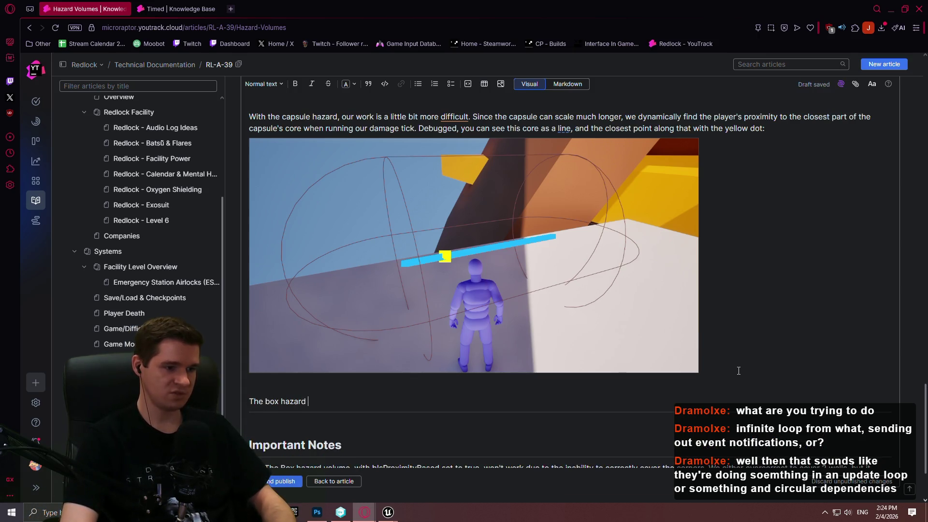
pyautogui.write('d t')
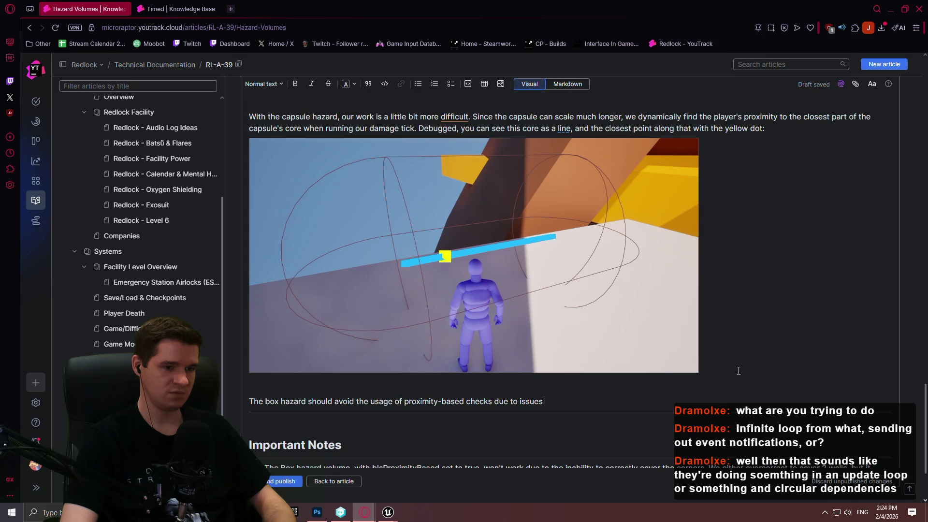
pyautogui.write('you can read about in the next s')
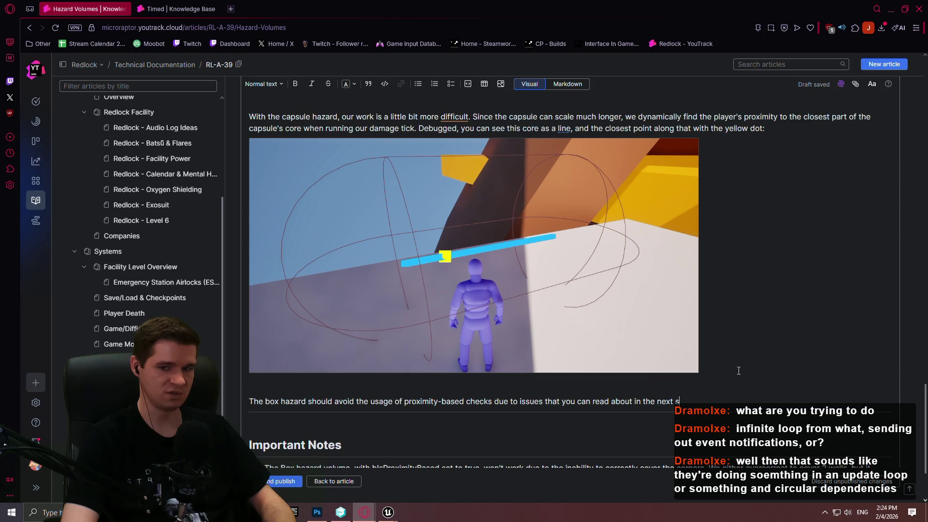
pyautogui.write('ection.')
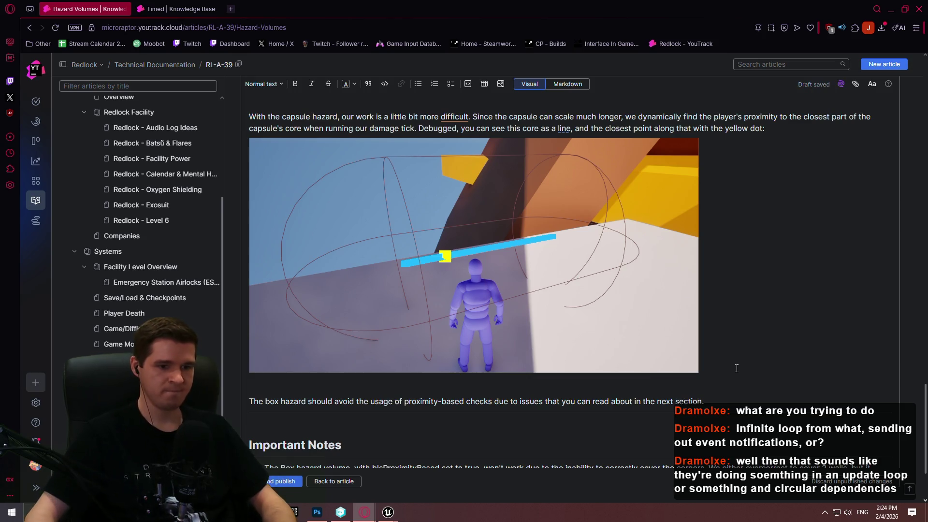
pyautogui.scroll(-1, 689, 313)
pyautogui.scroll(15, 688, 313)
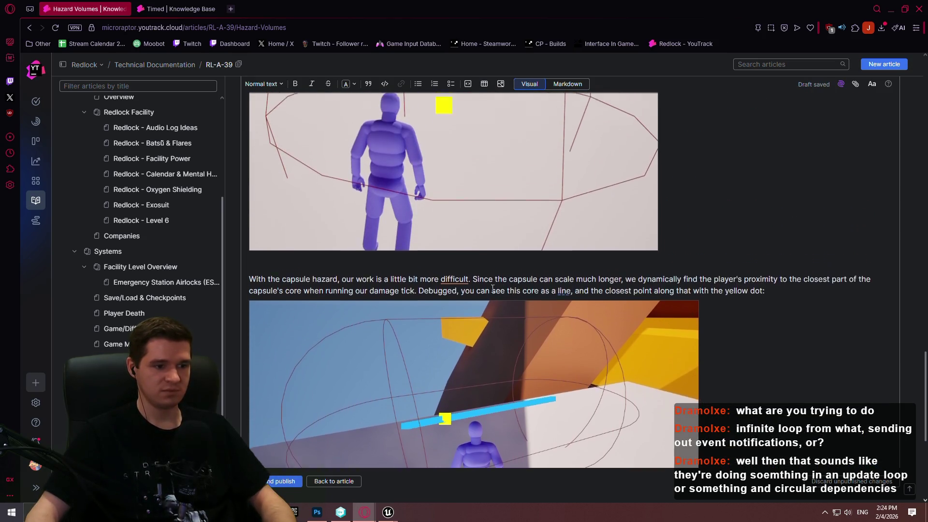
# - Review the article's tables, then save and publish the Hazard Volumes article
pyautogui.scroll(6, 790, 316)
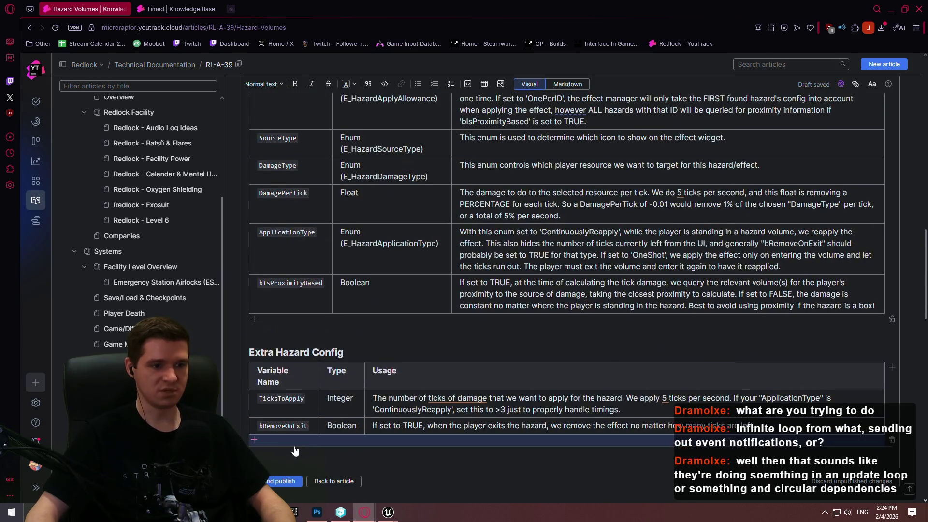
pyautogui.scroll(6, 541, 412)
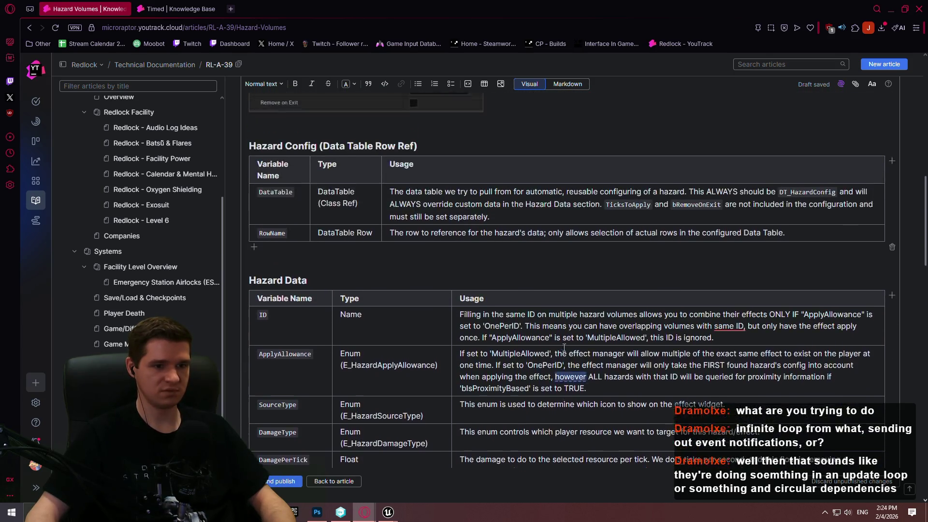
pyautogui.scroll(-2, 556, 283)
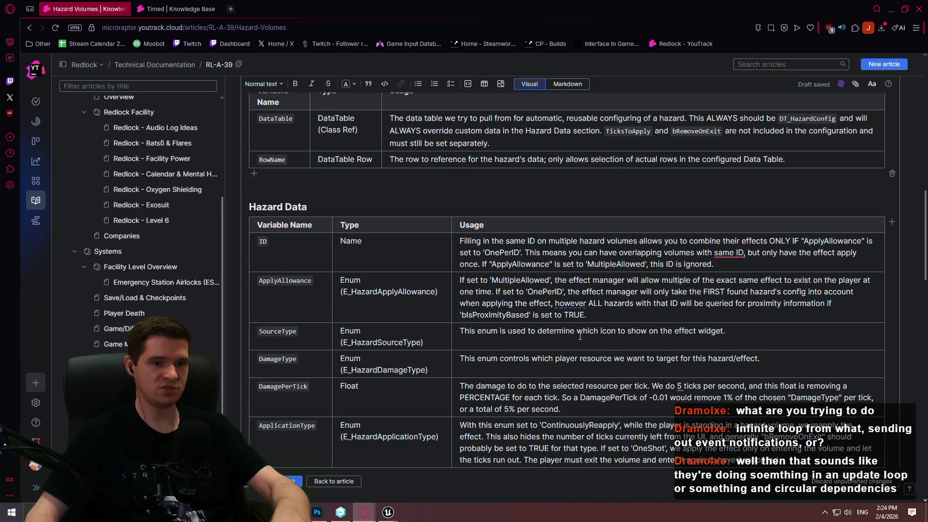
pyautogui.click(256, 481)
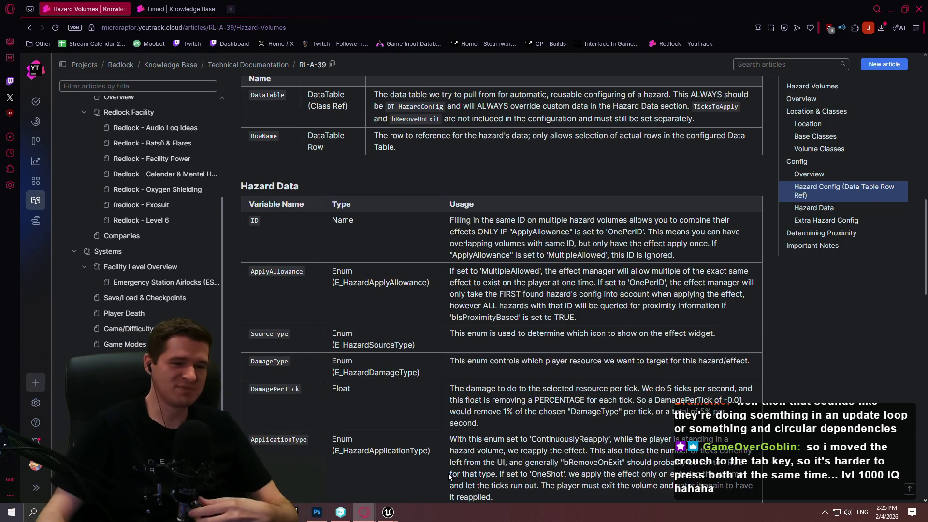
# - Check the running Redlock game preview, then bring Unreal Editor back to the front
pyautogui.moveTo(387, 512)
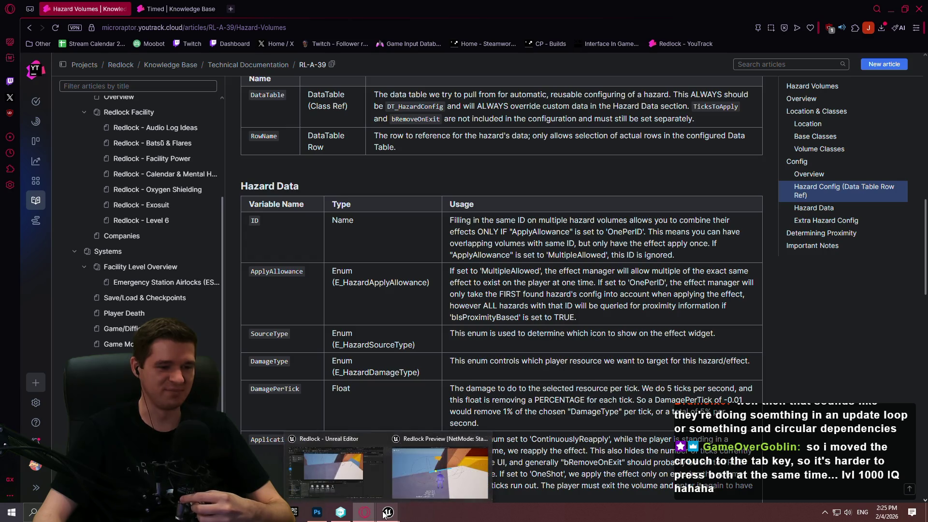
pyautogui.click(449, 473)
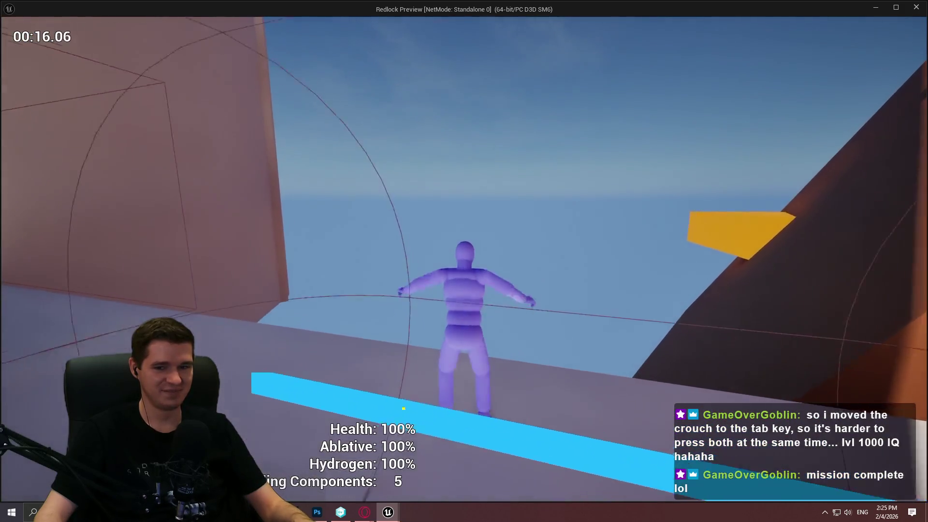
pyautogui.hotkey('alt', 'Tab')
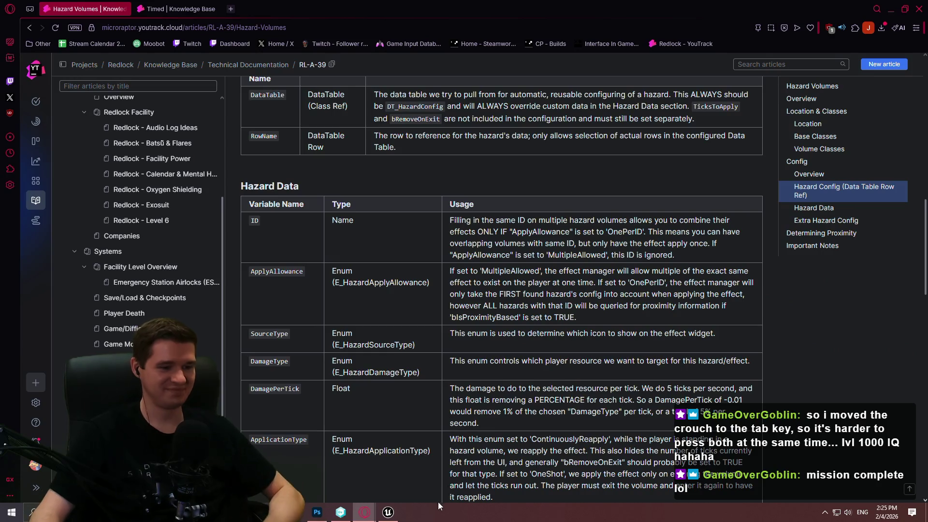
pyautogui.click(388, 512)
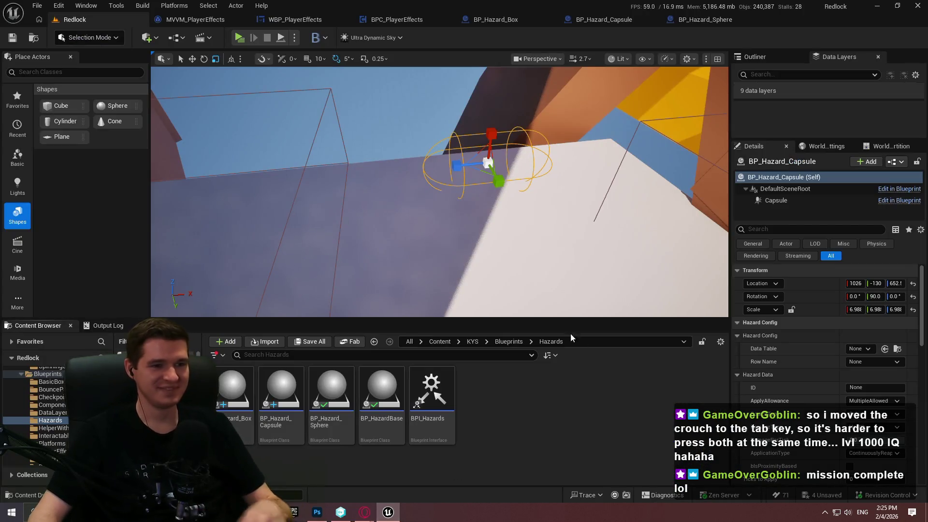
# - Switch to the Move tool and open the BP_Hazard_Sphere blueprint's event graph
pyautogui.press('w')
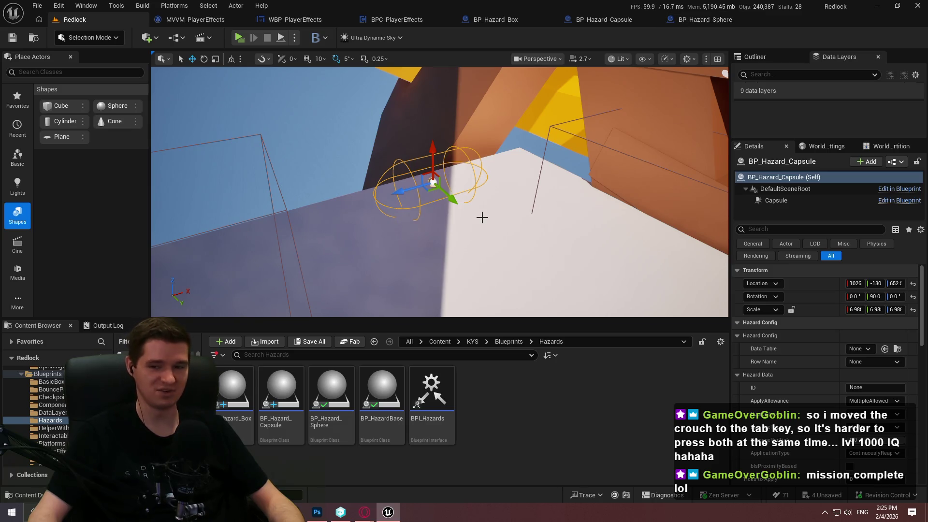
pyautogui.moveTo(481, 211); pyautogui.dragTo(480, 196)
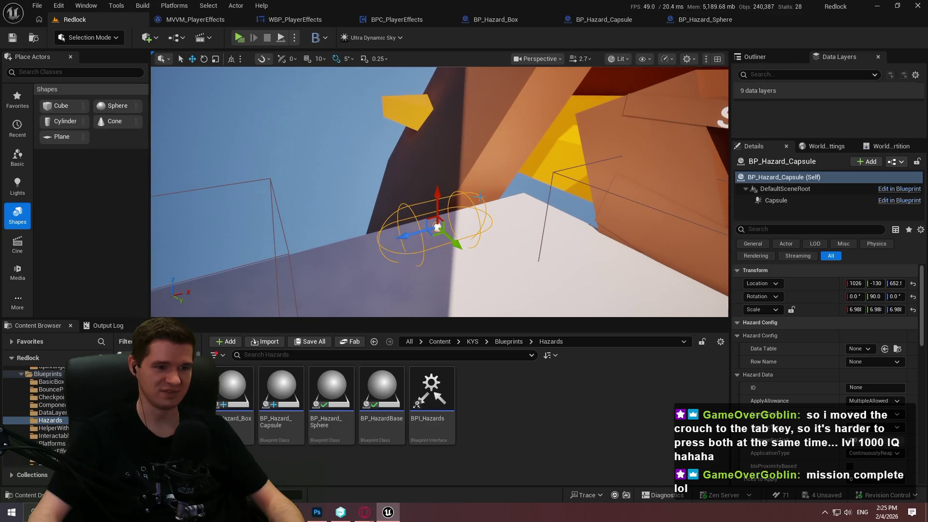
pyautogui.click(686, 20)
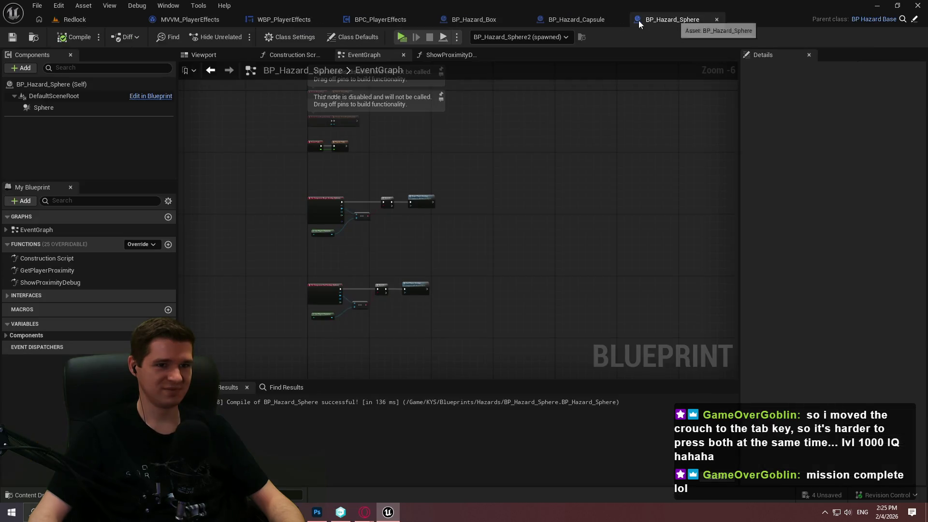
# - Flip through the hazard blueprint tabs and open BPC_PlayerEffects' event graph to check its timer
pyautogui.click(551, 20)
pyautogui.click(470, 23)
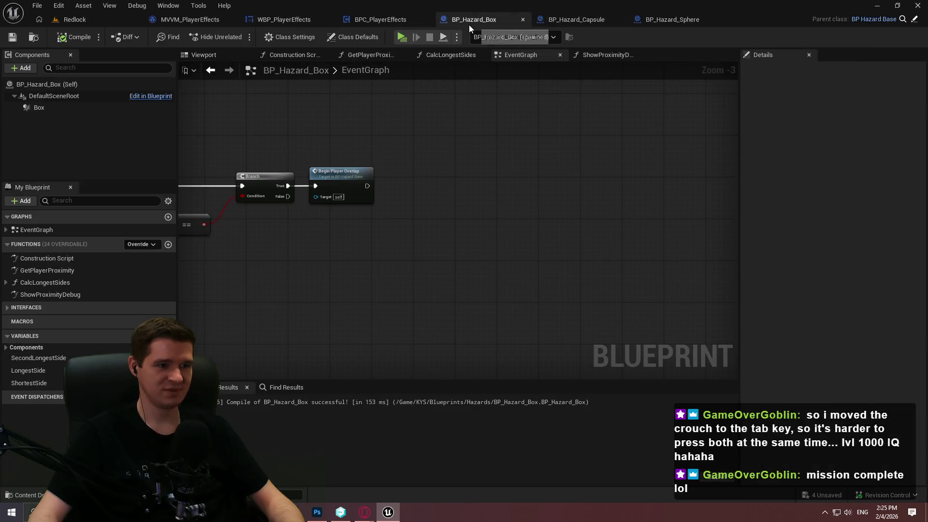
pyautogui.click(362, 18)
pyautogui.scroll(-2, 442, 102)
pyautogui.click(427, 54)
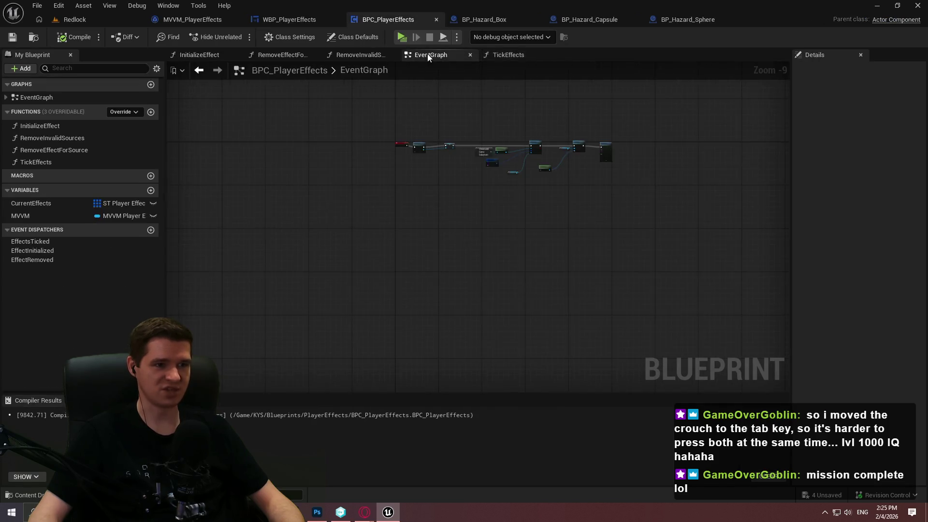
pyautogui.scroll(12, 505, 153)
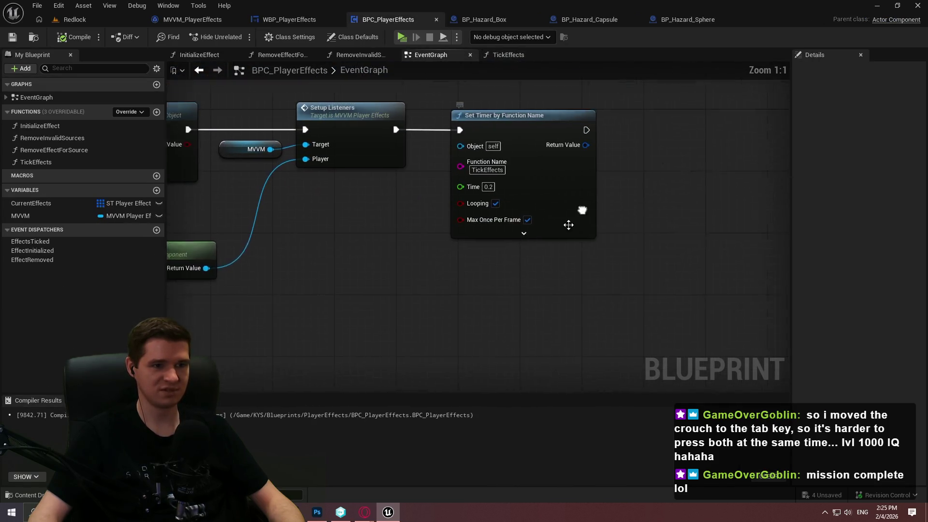
pyautogui.click(416, 269)
pyautogui.scroll(-2, 415, 270)
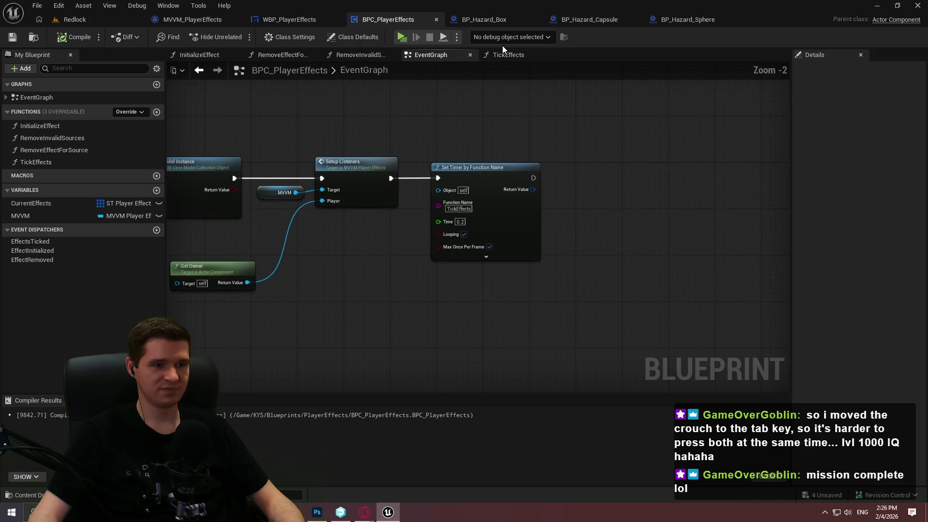
# - In the TickEffects graph, widen a comment box over its nodes and pan around the comments
pyautogui.click(507, 54)
pyautogui.scroll(-3, 517, 207)
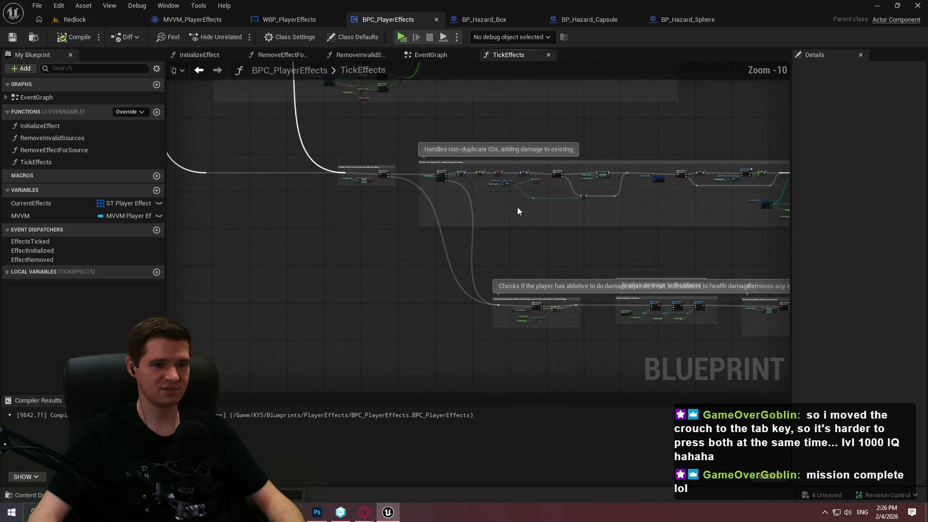
pyautogui.scroll(6, 554, 243)
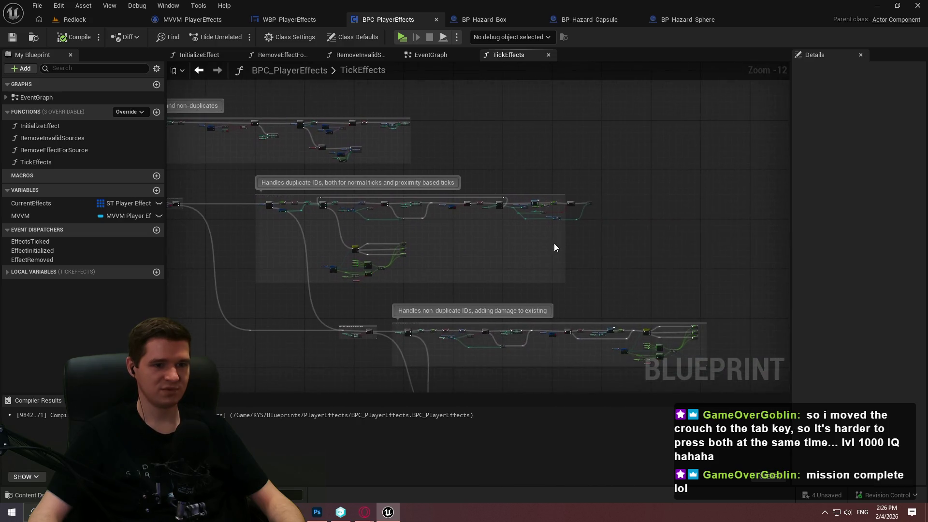
pyautogui.scroll(2, 594, 239)
pyautogui.moveTo(448, 194); pyautogui.dragTo(613, 192)
pyautogui.scroll(-7, 594, 246)
pyautogui.moveTo(574, 254)
pyautogui.mouseDown()
pyautogui.moveTo(414, 114)
pyautogui.moveTo(688, 305)
pyautogui.moveTo(723, 344)
pyautogui.mouseUp()
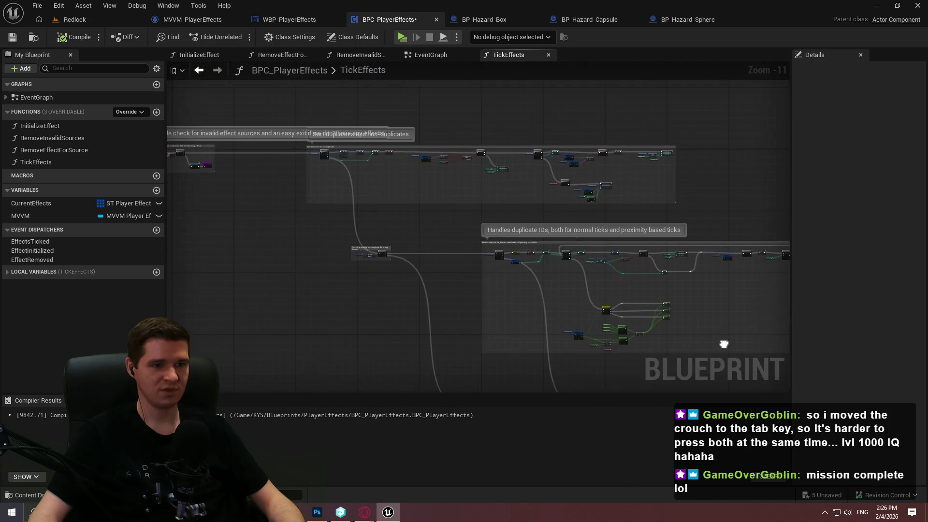
pyautogui.moveTo(336, 191); pyautogui.dragTo(536, 242)
pyautogui.scroll(3, 419, 222)
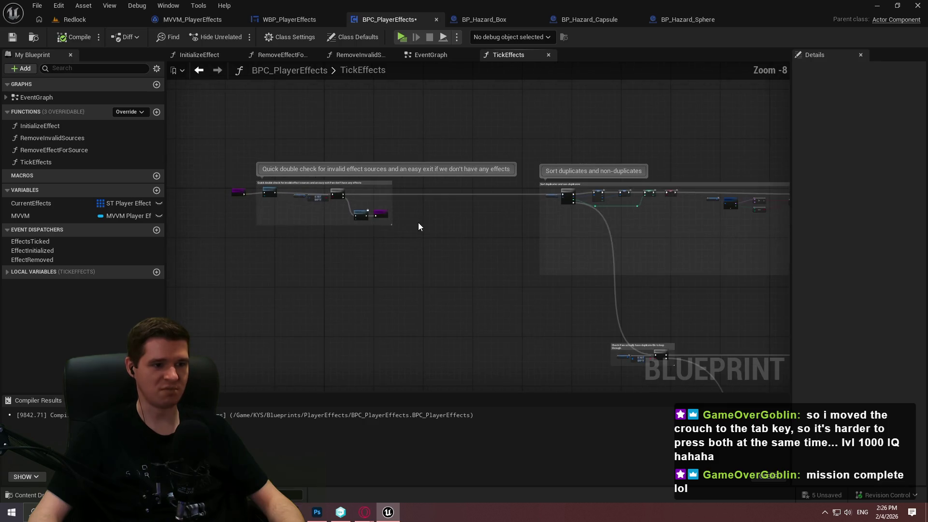
# - Promote the Set Timer by Function Name return value to a new variable
pyautogui.click(436, 55)
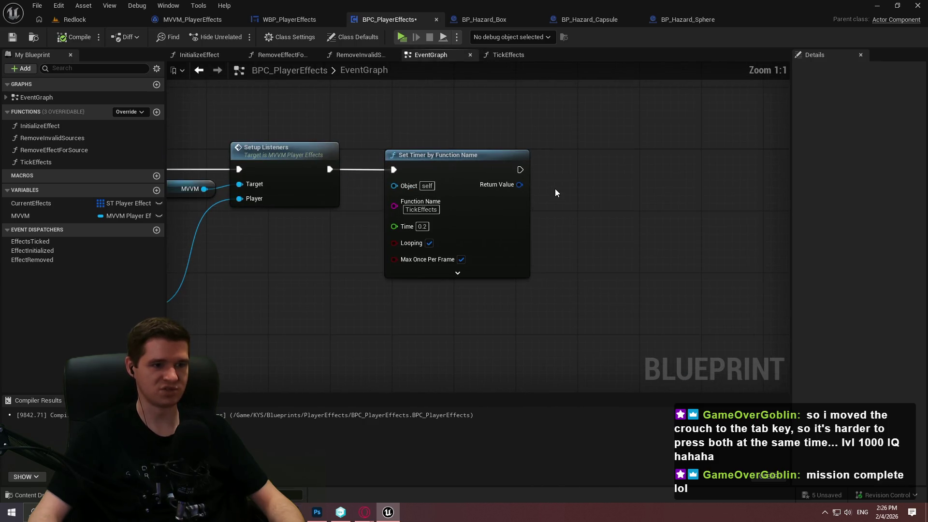
pyautogui.moveTo(519, 184)
pyautogui.mouseDown()
pyautogui.moveTo(598, 184)
pyautogui.moveTo(589, 173)
pyautogui.mouseUp()
pyautogui.click(636, 214)
pyautogui.write('TickFunc')
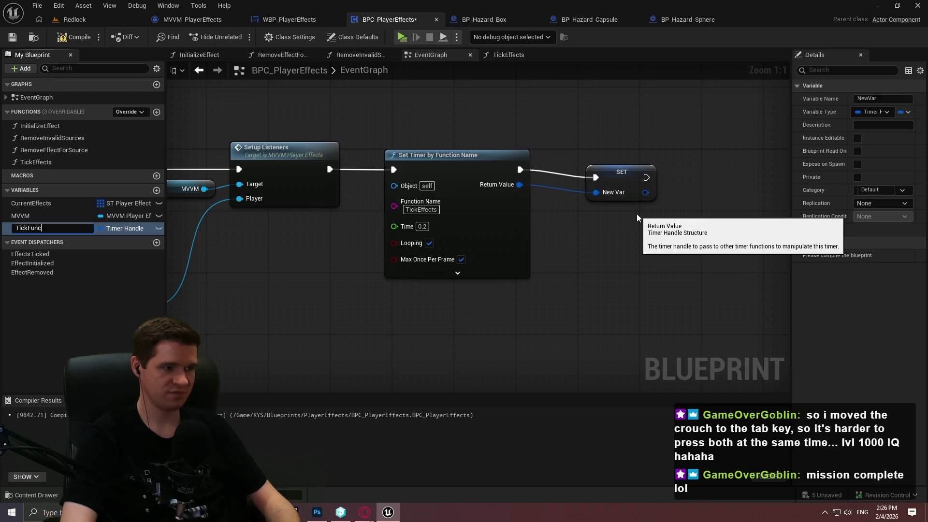
pyautogui.write('tion')
pyautogui.press('Return')
pyautogui.moveTo(619, 189); pyautogui.dragTo(601, 172)
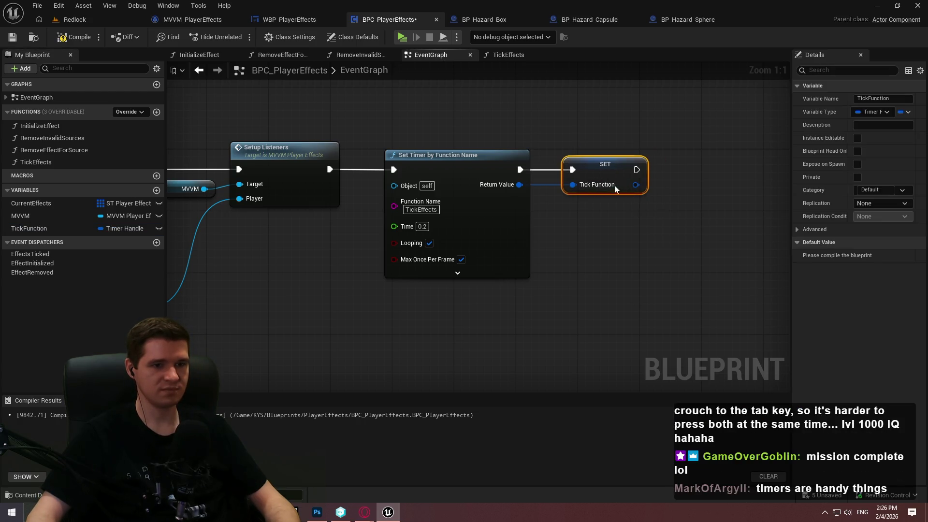
# - Rename the new timer handle variable to TickTimer, then switch to version control
pyautogui.click(52, 229)
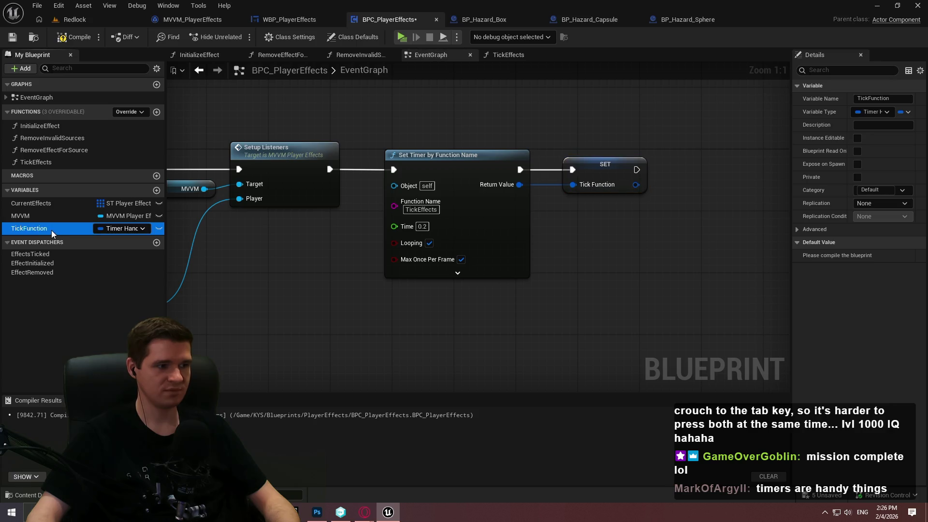
pyautogui.press('F2')
pyautogui.write('TickTimer')
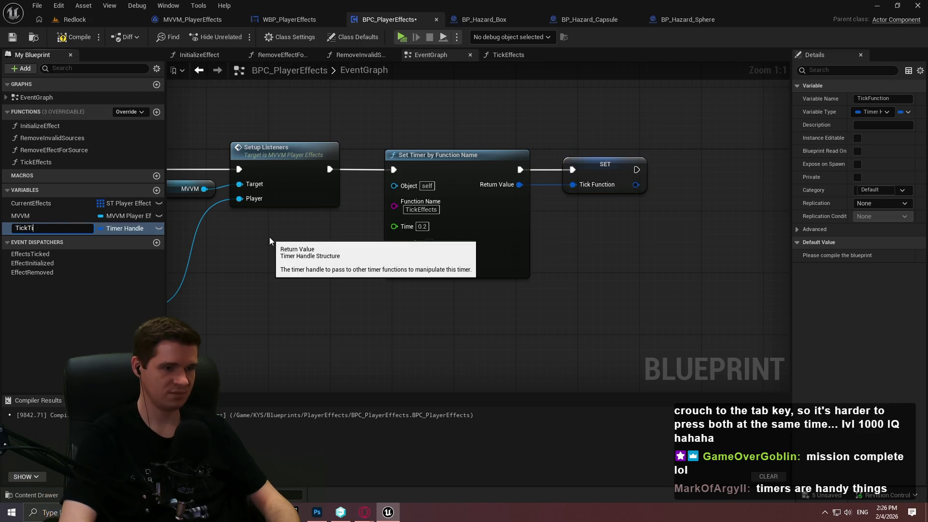
pyautogui.press('Return')
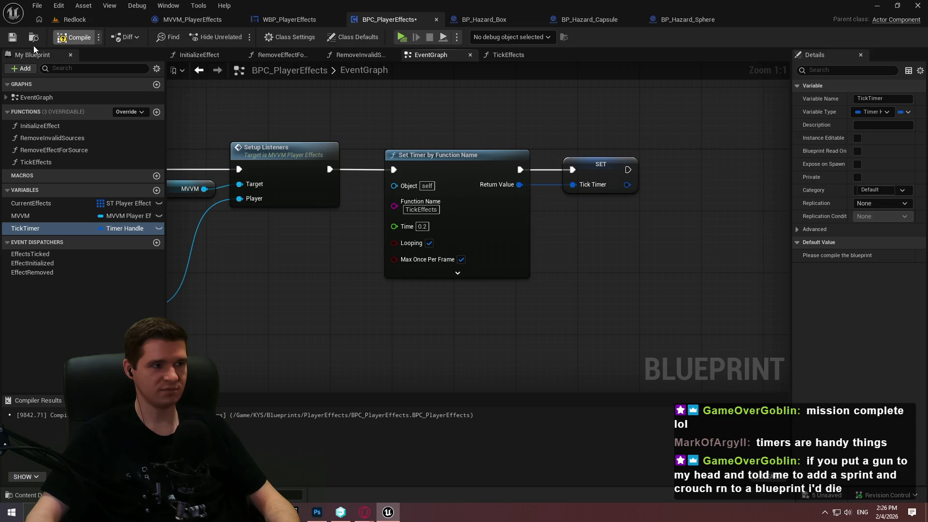
pyautogui.moveTo(625, 258)
pyautogui.mouseDown()
pyautogui.moveTo(612, 275)
pyautogui.moveTo(602, 272)
pyautogui.mouseUp()
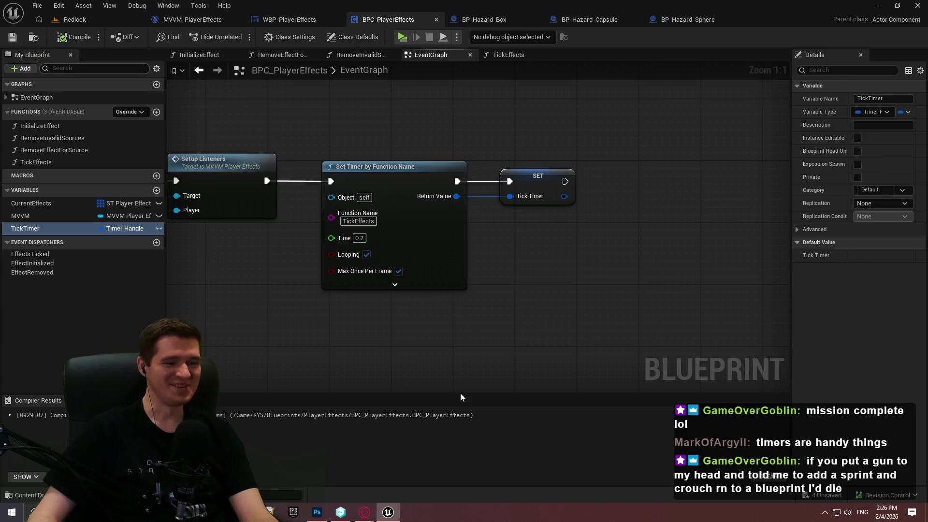
pyautogui.click(340, 512)
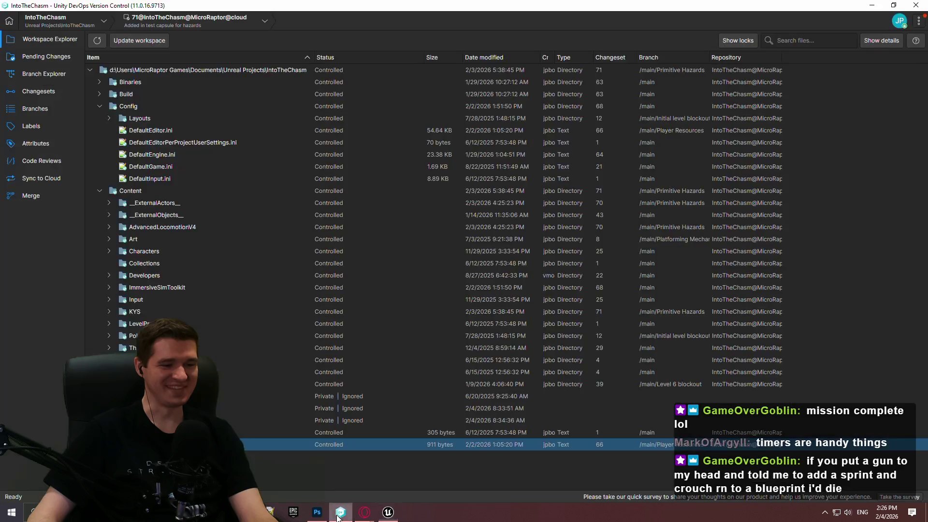
# - Switch the workspace to immersive-sim-toolkit and go back to Unreal Editor
pyautogui.click(68, 26)
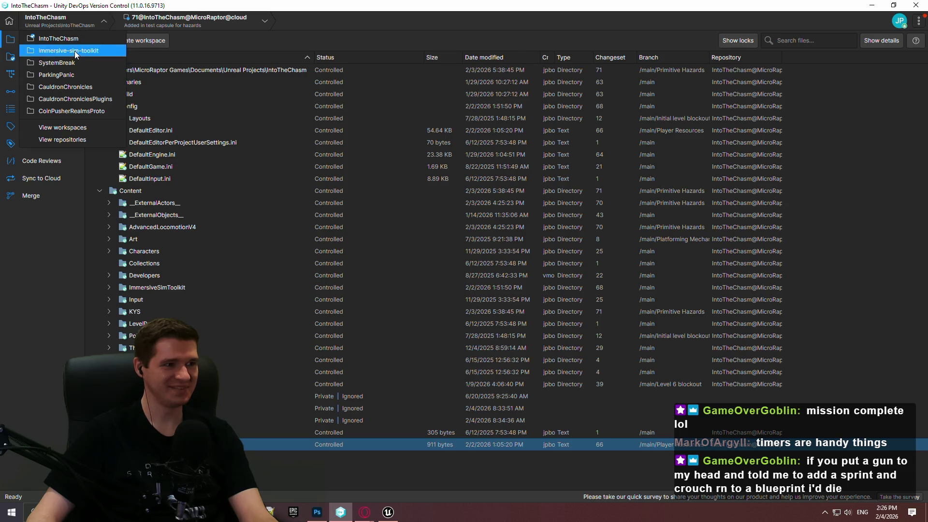
pyautogui.click(74, 51)
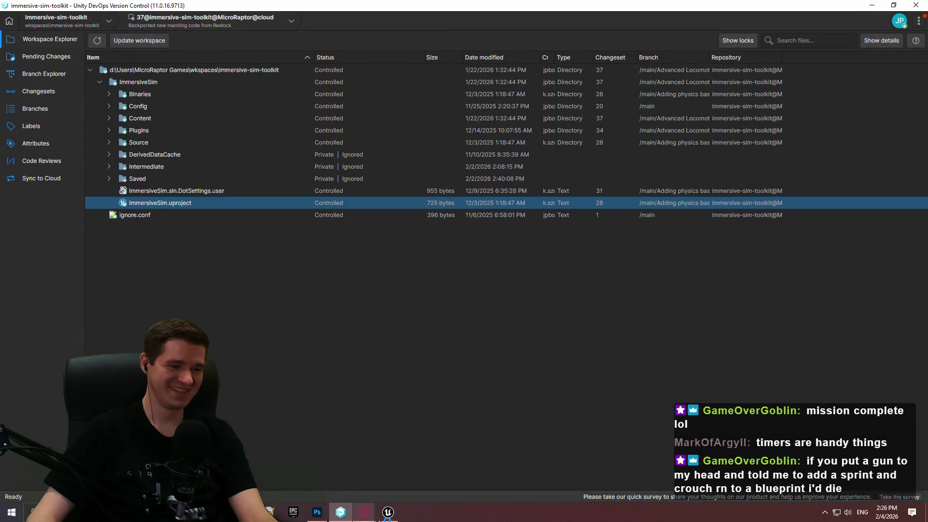
pyautogui.click(388, 513)
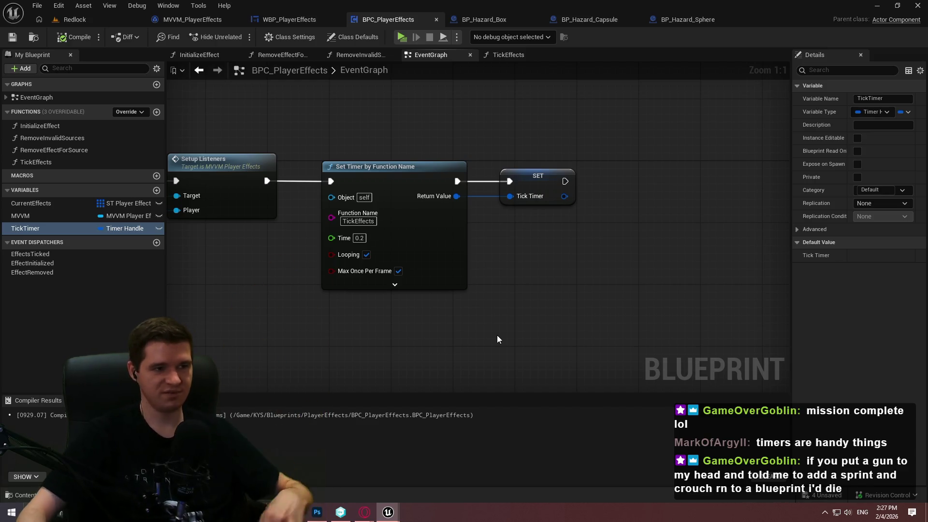
# - Enter the running ImmersiveSim game and walk toward the C4 packs
pyautogui.moveTo(415, 501)
pyautogui.click(420, 478)
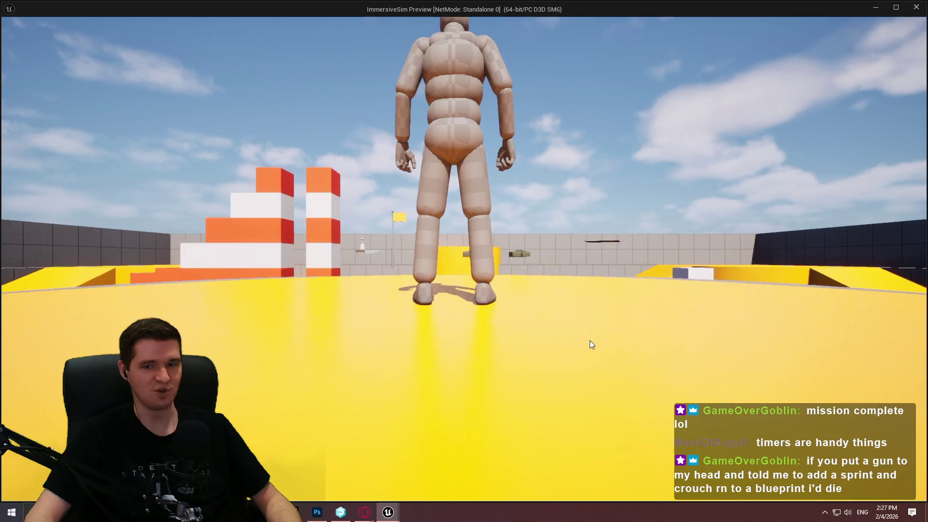
pyautogui.click(589, 340)
pyautogui.press('w')
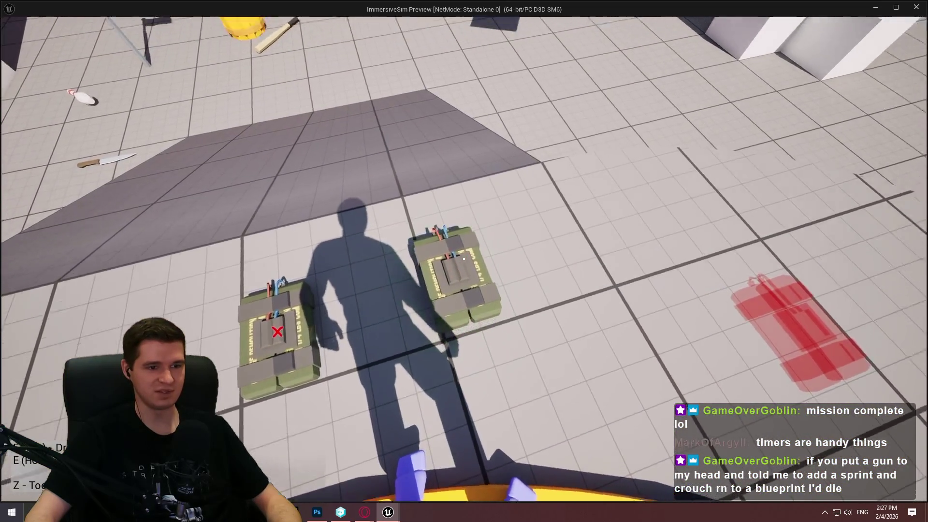
pyautogui.press('w')
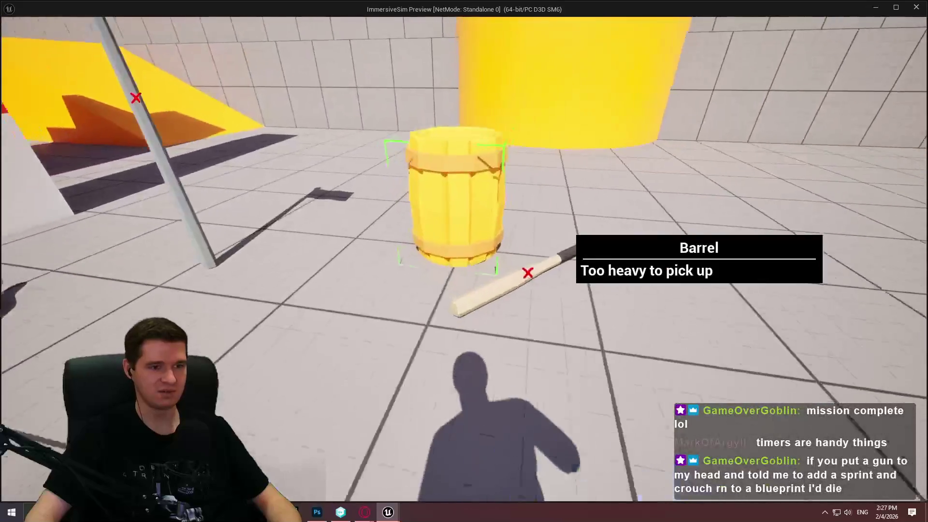
pyautogui.press('s')
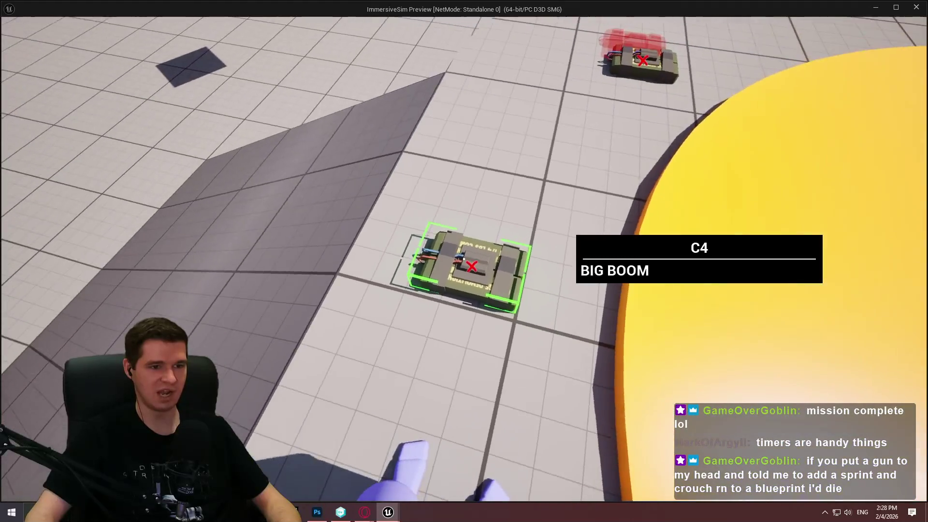
# - Pick up and drop the C4 charges several times, then stop the preview with Esc
pyautogui.press('e')
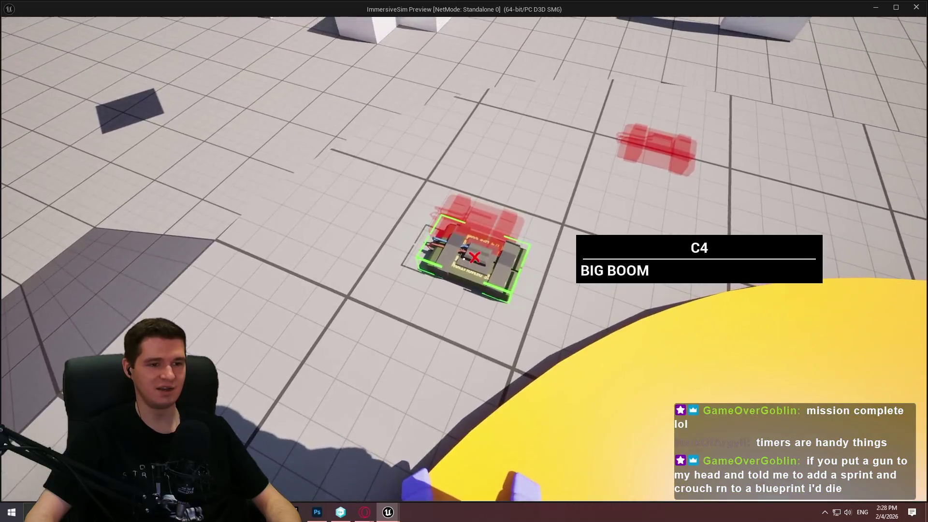
pyautogui.press('e')
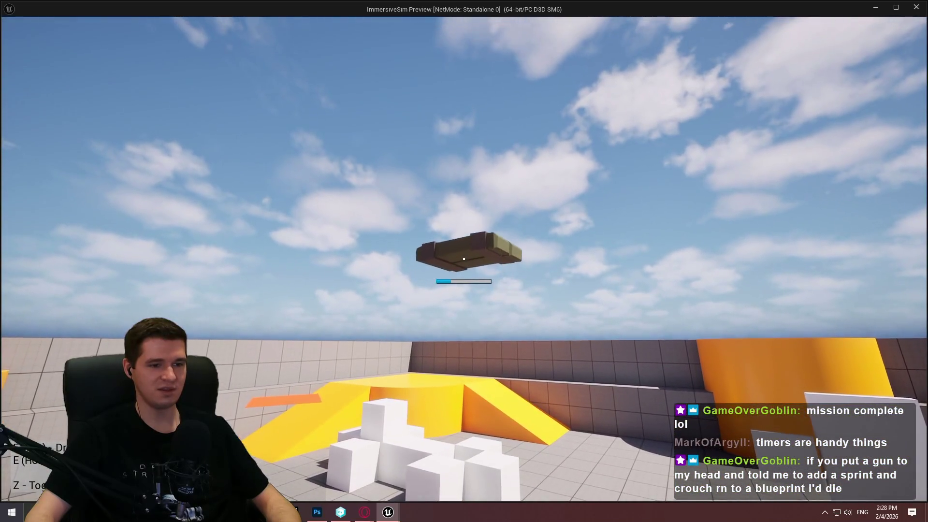
pyautogui.press('e')
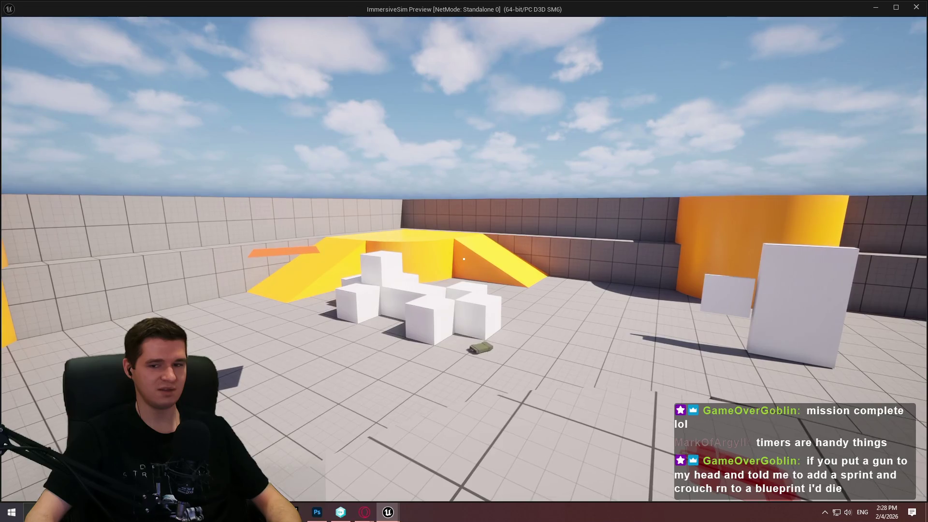
pyautogui.press('w')
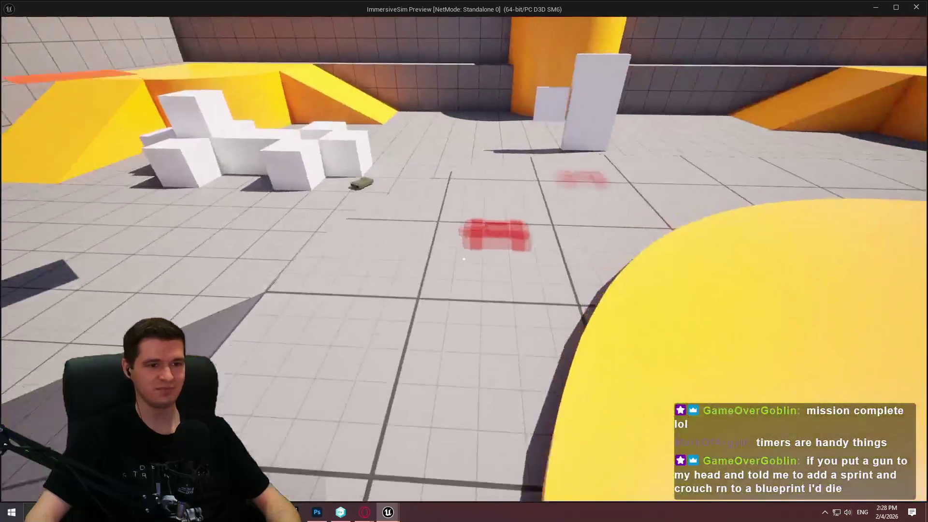
pyautogui.press('w')
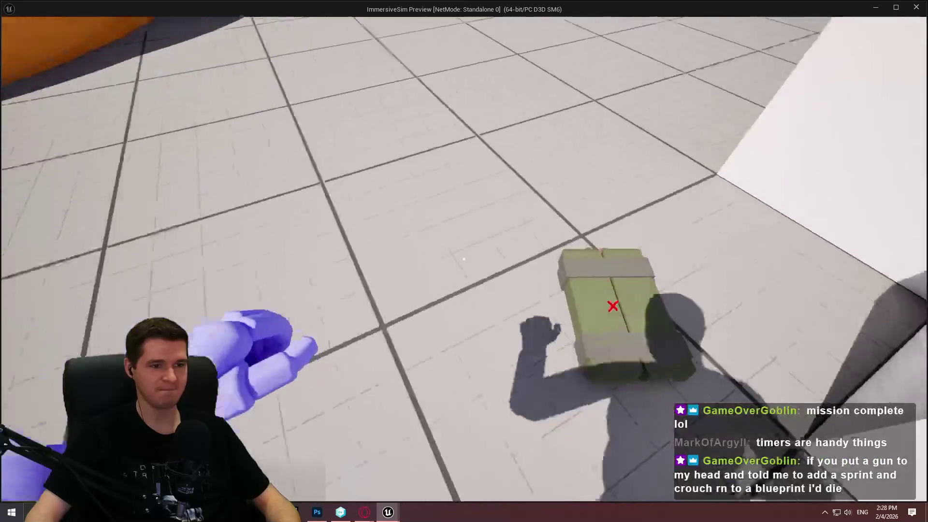
pyautogui.press('e')
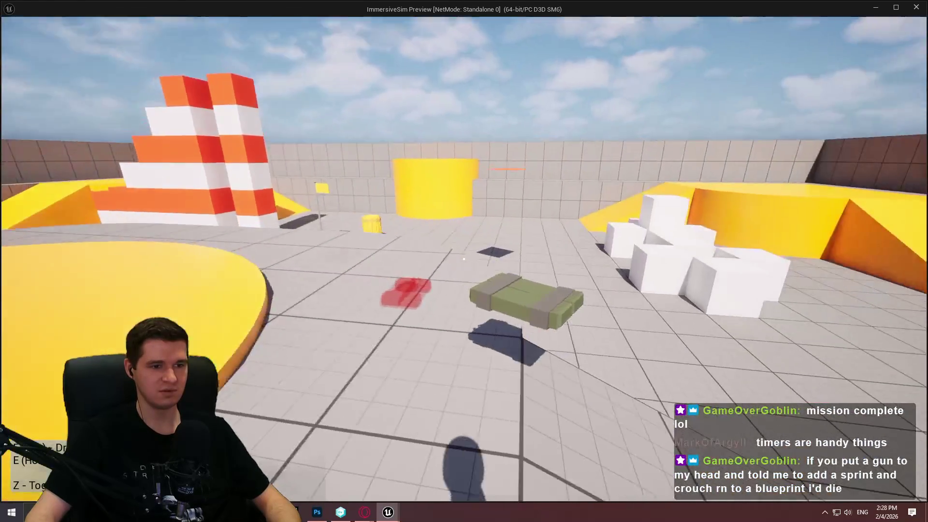
pyautogui.press('e')
pyautogui.press('w')
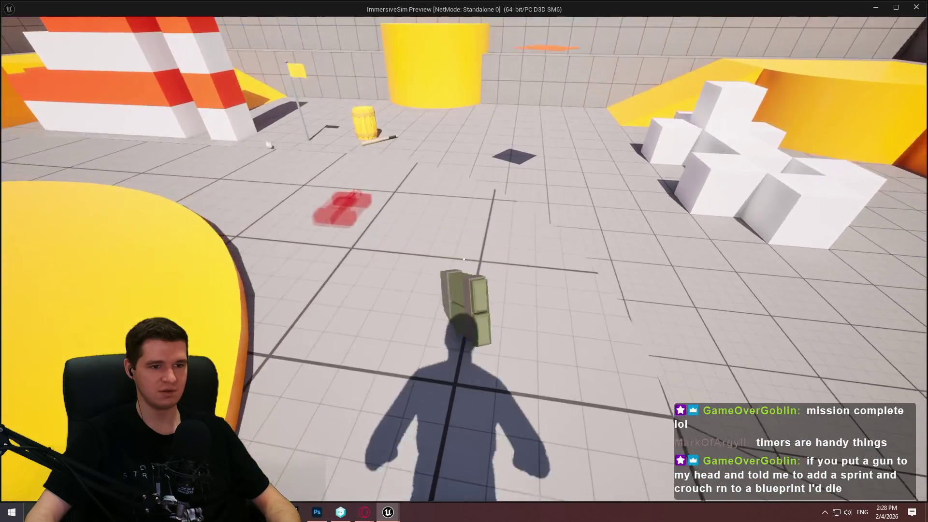
pyautogui.press('Escape')
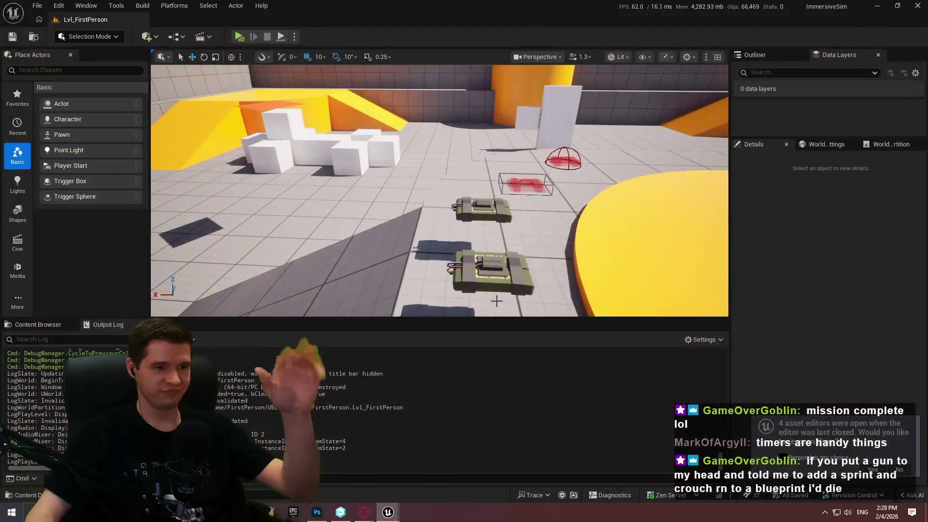
# - Close the ImmersiveSim window and save the Redlock level
pyautogui.click(919, 6)
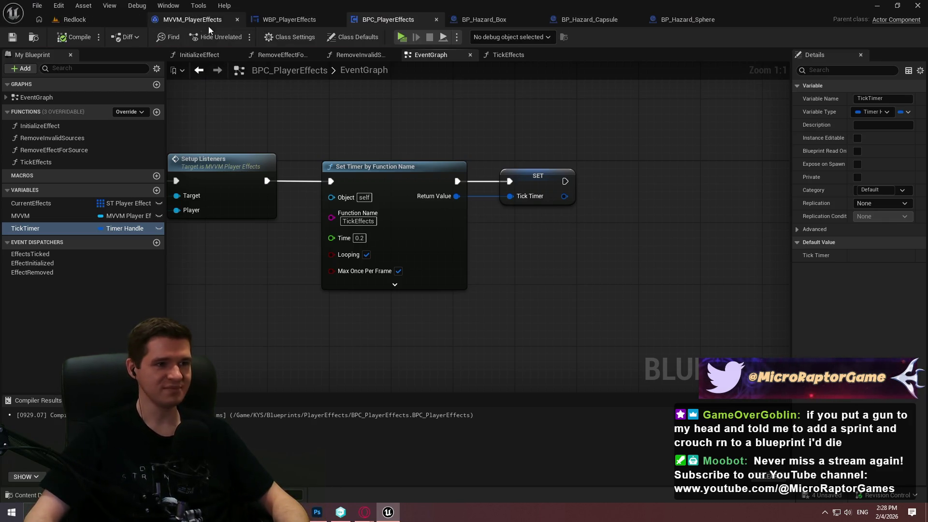
pyautogui.click(107, 19)
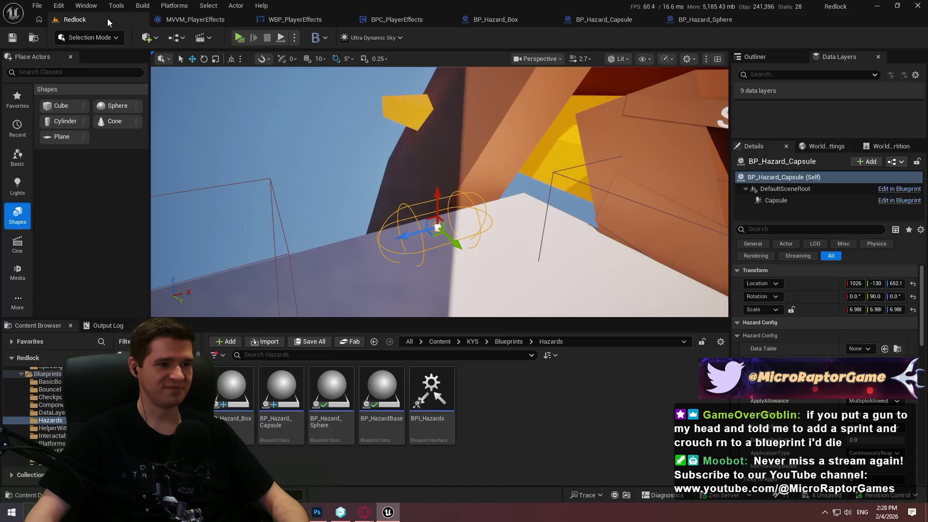
pyautogui.moveTo(338, 231)
pyautogui.mouseDown()
pyautogui.moveTo(259, 242)
pyautogui.moveTo(290, 227)
pyautogui.moveTo(273, 196)
pyautogui.mouseUp()
pyautogui.moveTo(487, 164); pyautogui.dragTo(311, 190)
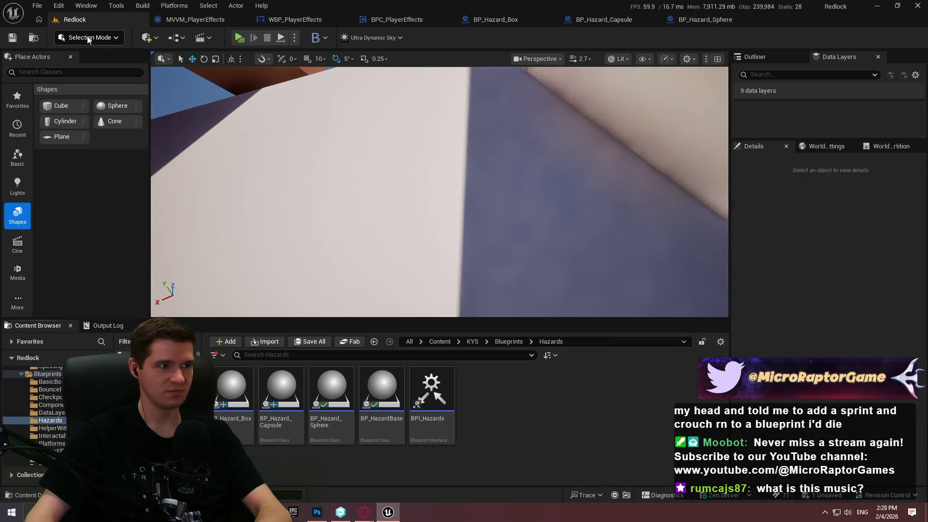
pyautogui.click(12, 37)
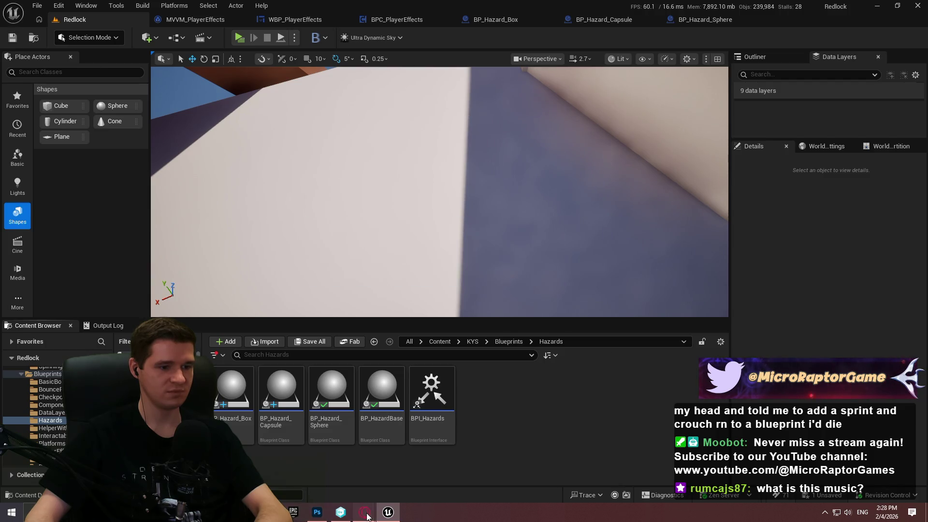
# - Glance at the Hazard Volumes article and BP_Hazard_Box, then move the browser window aside
pyautogui.moveTo(364, 512)
pyautogui.click(416, 468)
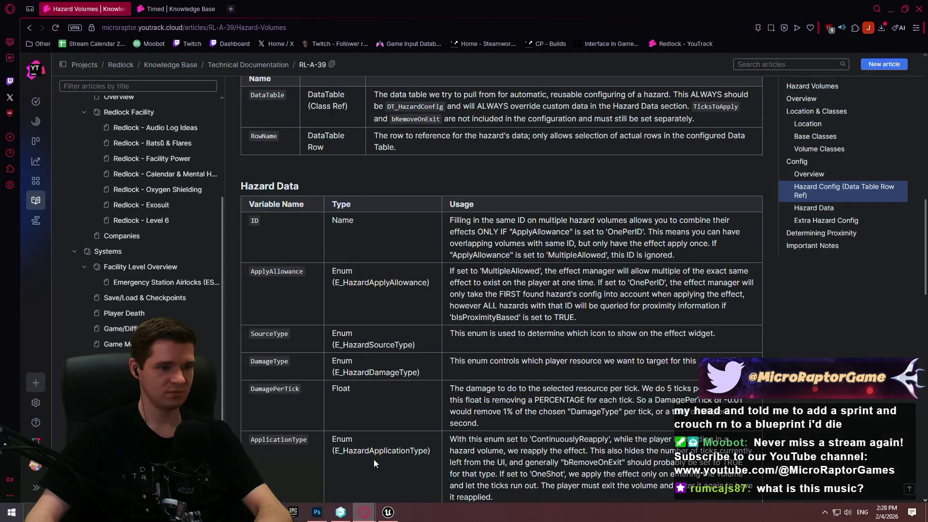
pyautogui.hotkey('alt', 'Tab')
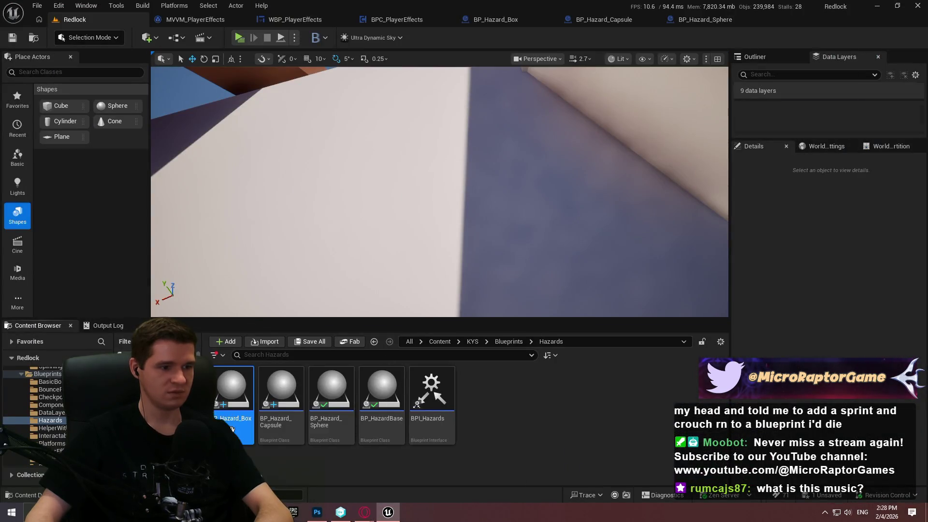
pyautogui.doubleClick(234, 406)
pyautogui.click(83, 22)
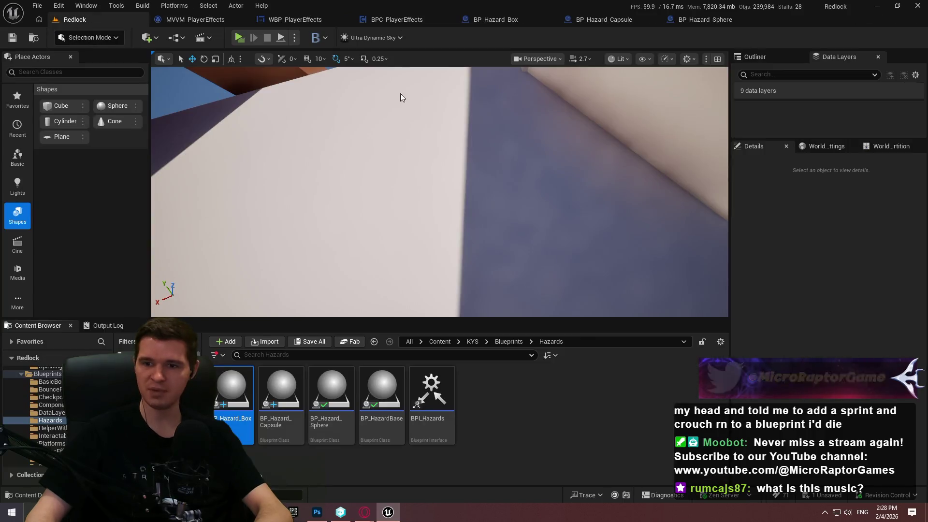
pyautogui.hotkey('alt', 'Tab')
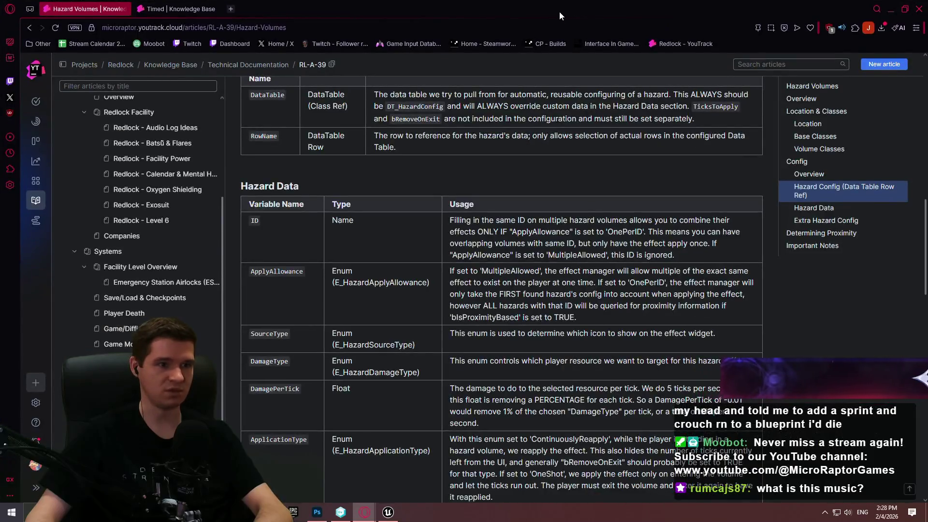
pyautogui.moveTo(558, 11); pyautogui.dragTo(927, 10)
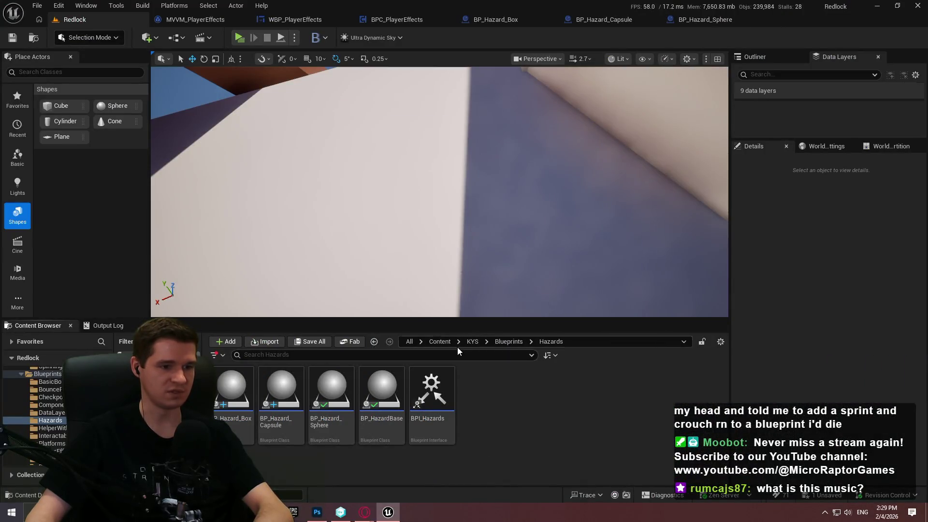
# - Open the ST_HazardConfig structure from KYS > Data > Hazards in the Content Browser
pyautogui.click(472, 341)
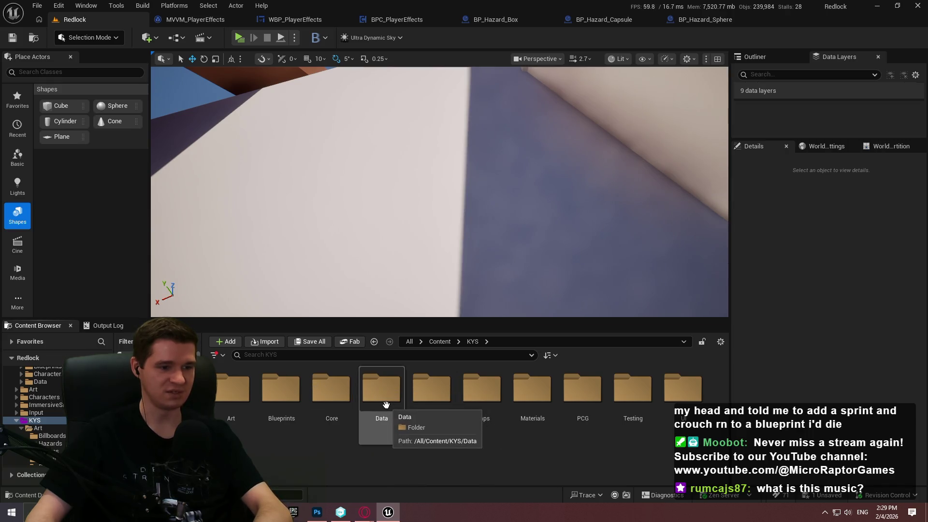
pyautogui.doubleClick(372, 386)
pyautogui.doubleClick(333, 389)
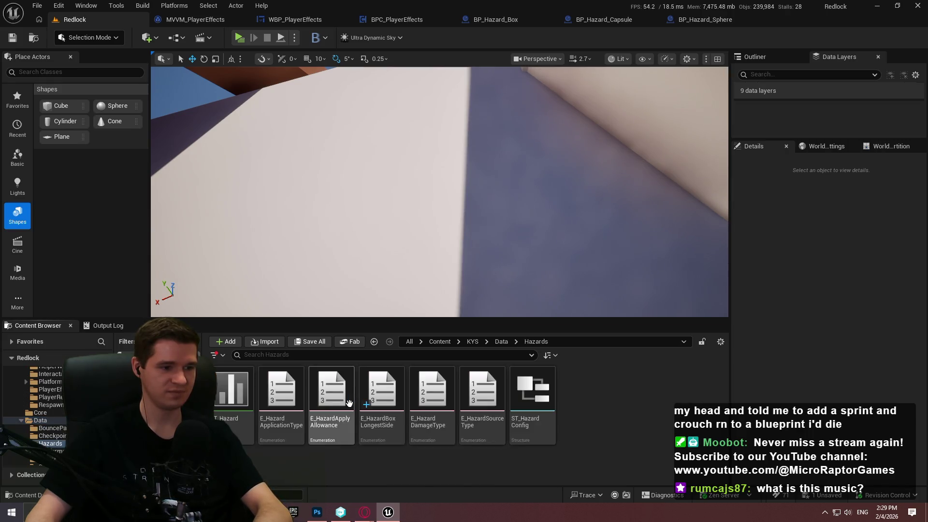
pyautogui.click(556, 427)
pyautogui.doubleClick(556, 427)
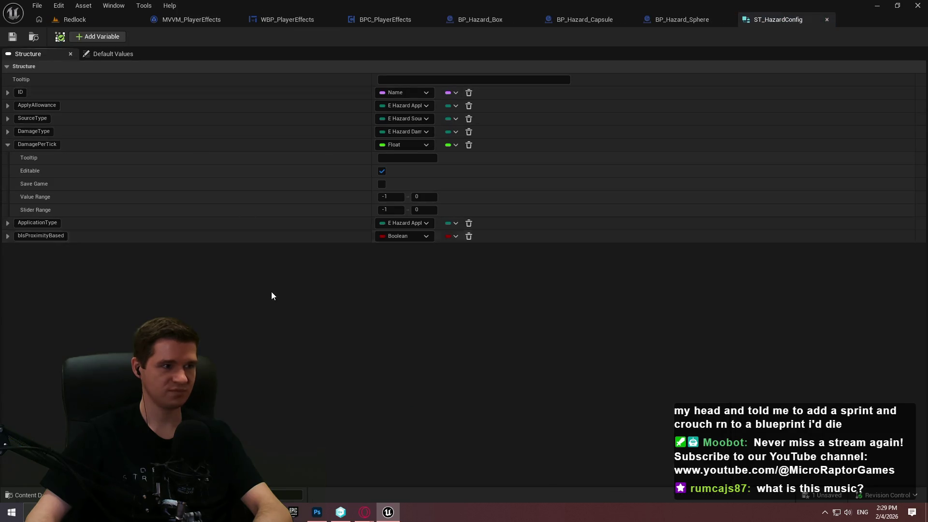